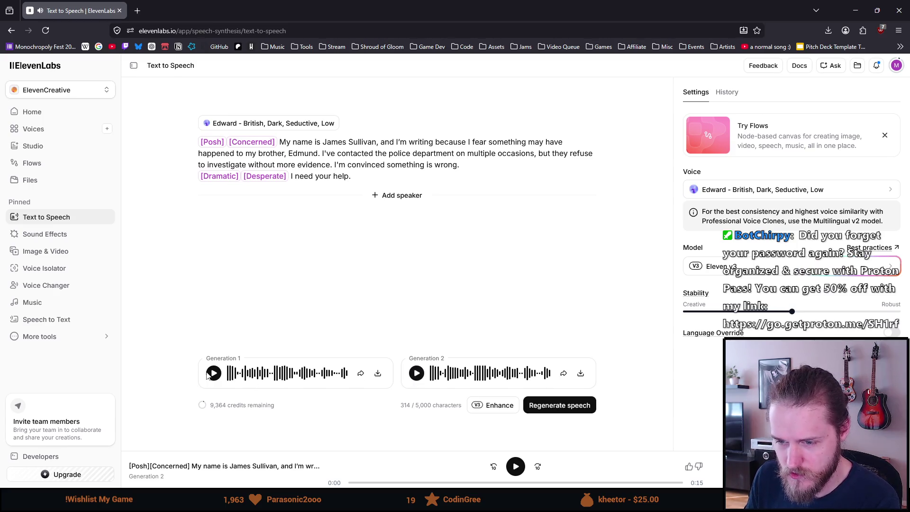
Step: Play Generation 1 and Generation 2 of the ElevenLabs narration to compare them
click(212, 374)
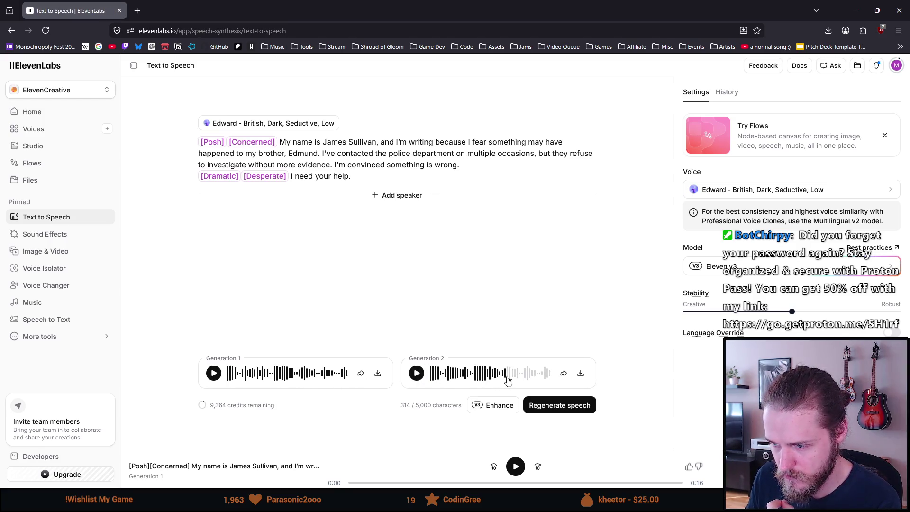
click(416, 374)
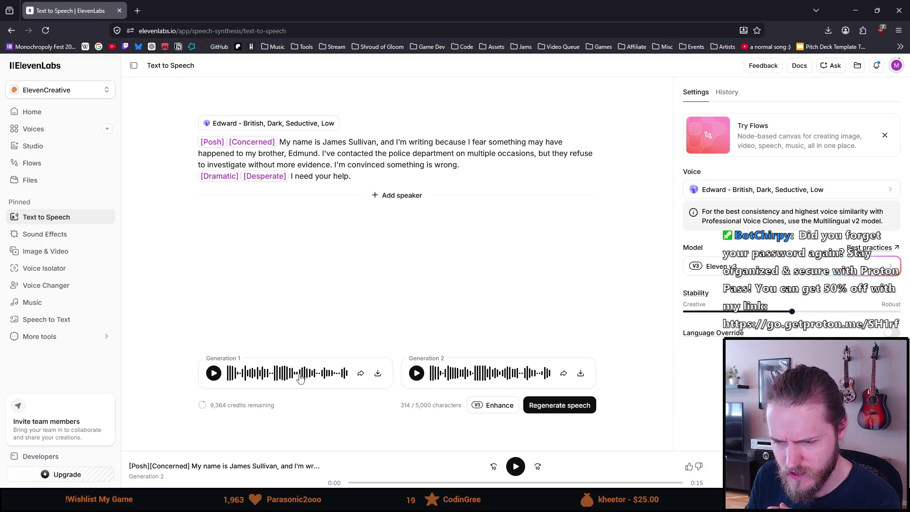
click(213, 373)
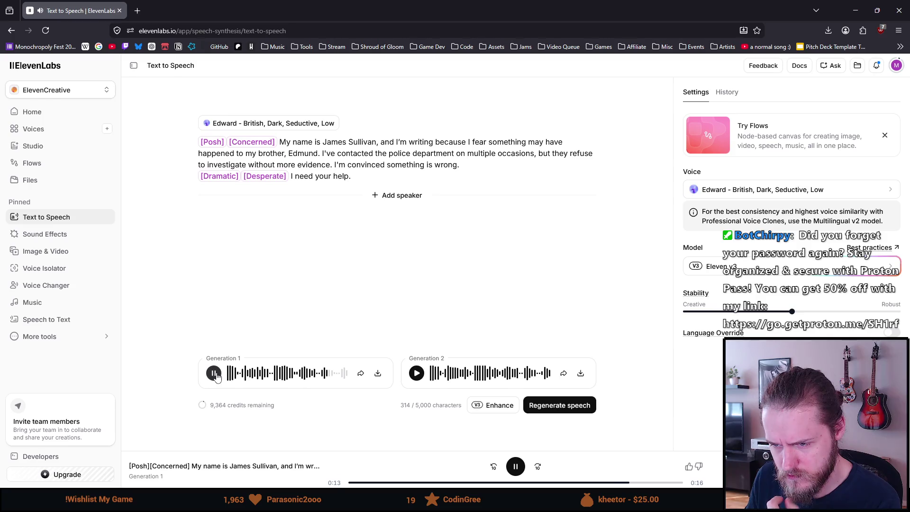
click(214, 374)
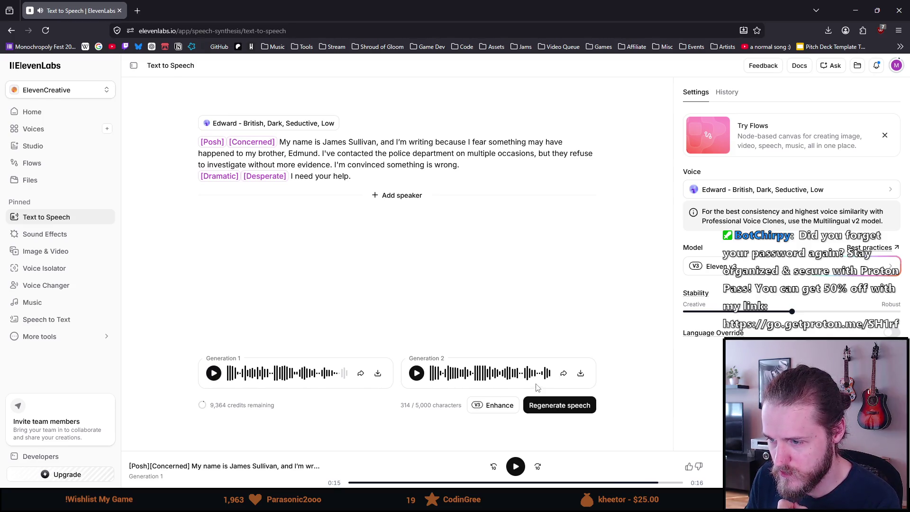
Step: Replay both generations from the start, then move Firefox aside to reveal DaVinci Resolve
click(229, 375)
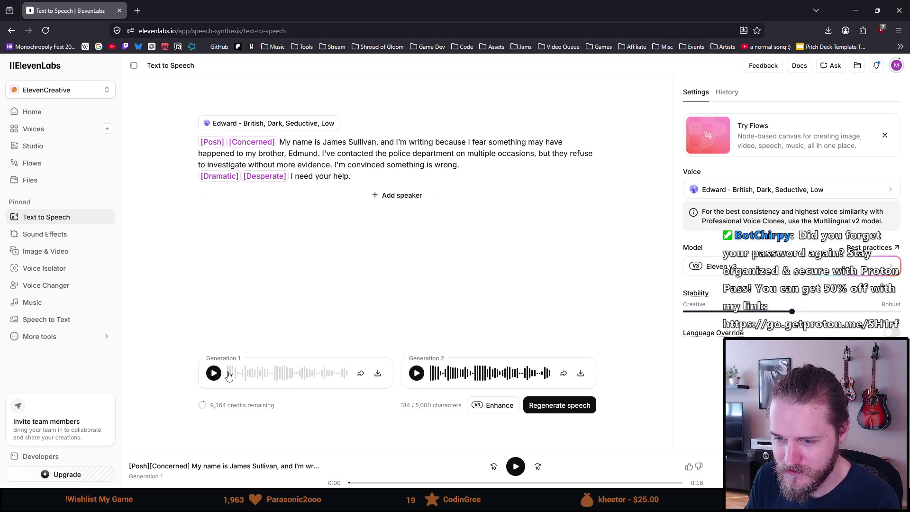
click(214, 374)
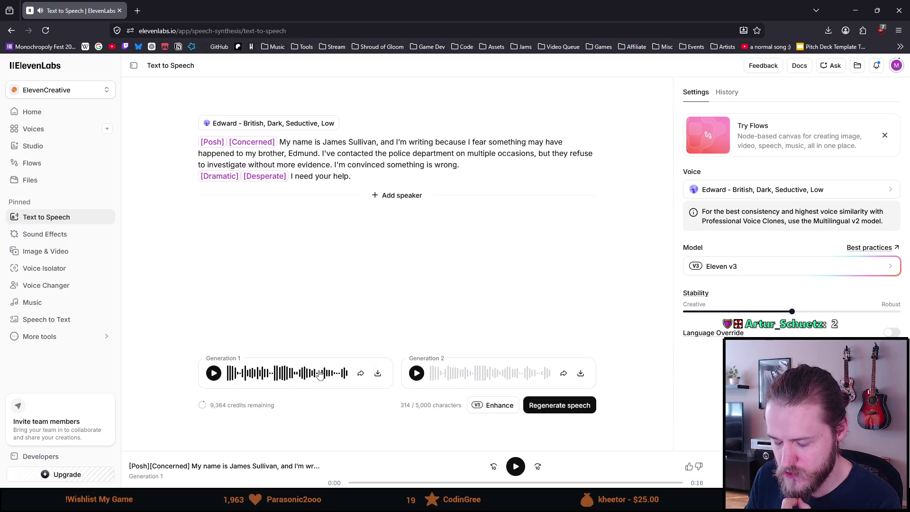
click(418, 374)
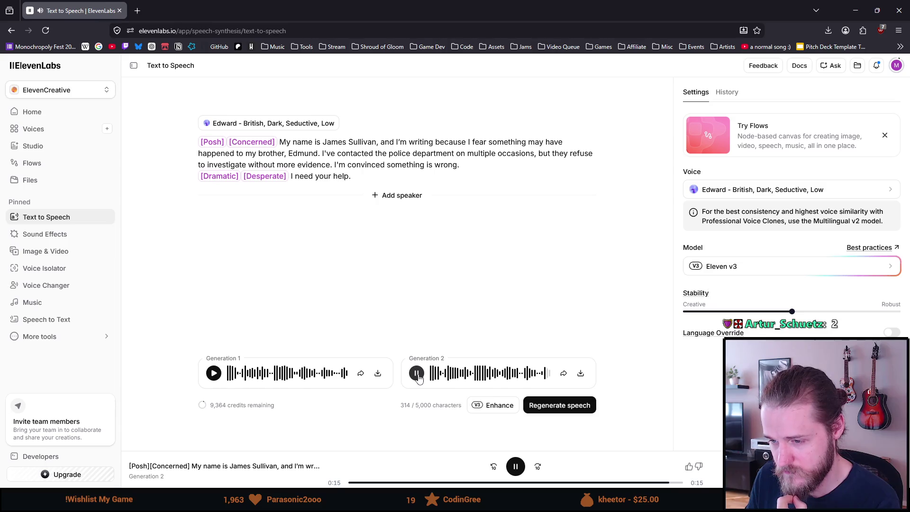
mouse_move(301, 5)
mouse_down()
mouse_move(563, 112)
mouse_move(909, 185)
mouse_up()
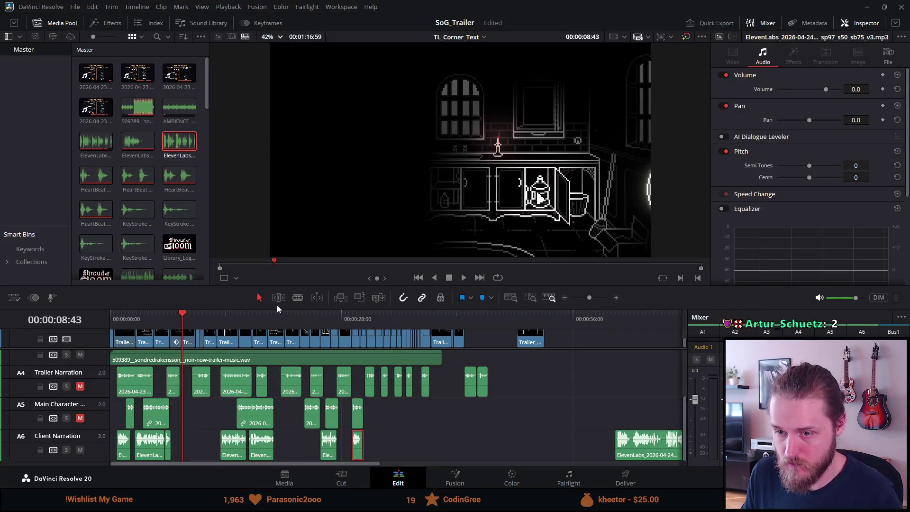
Step: Zoom in on the last Client Narration clip and play it
click(612, 327)
key(ctrl+equal)
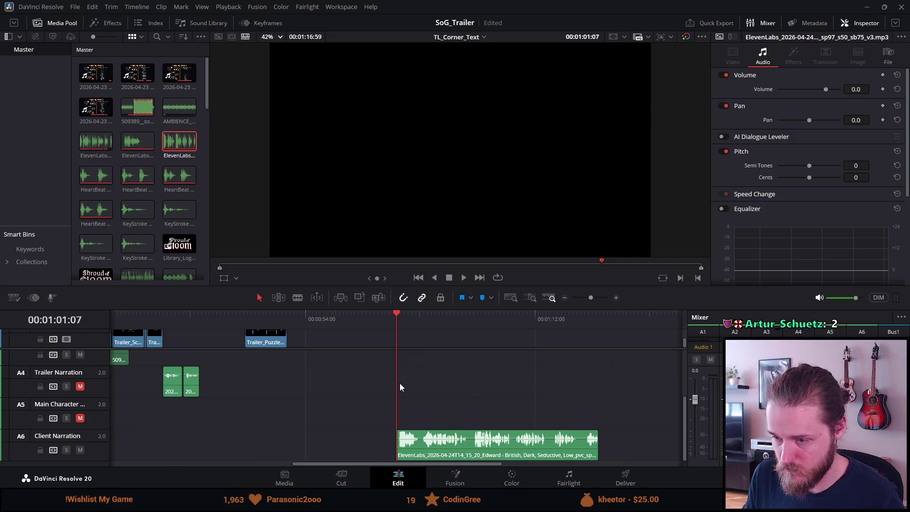
key(space)
key(space)
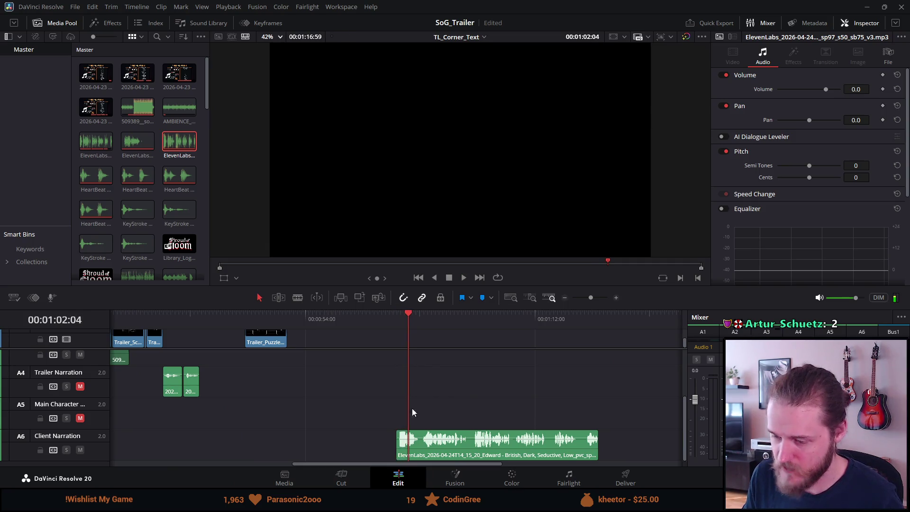
Step: Delete the final A6 clip and preview the ElevenLabs source clip in the Media Pool
click(440, 448)
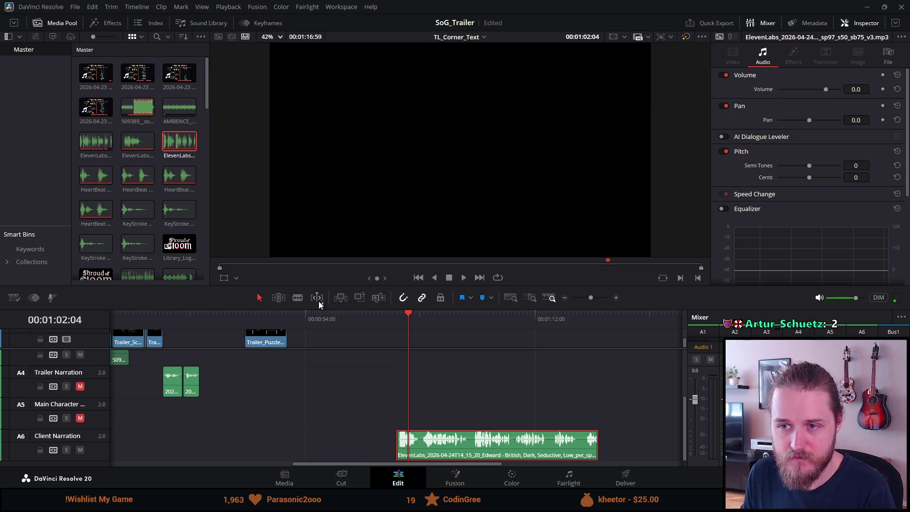
key(Delete)
click(182, 145)
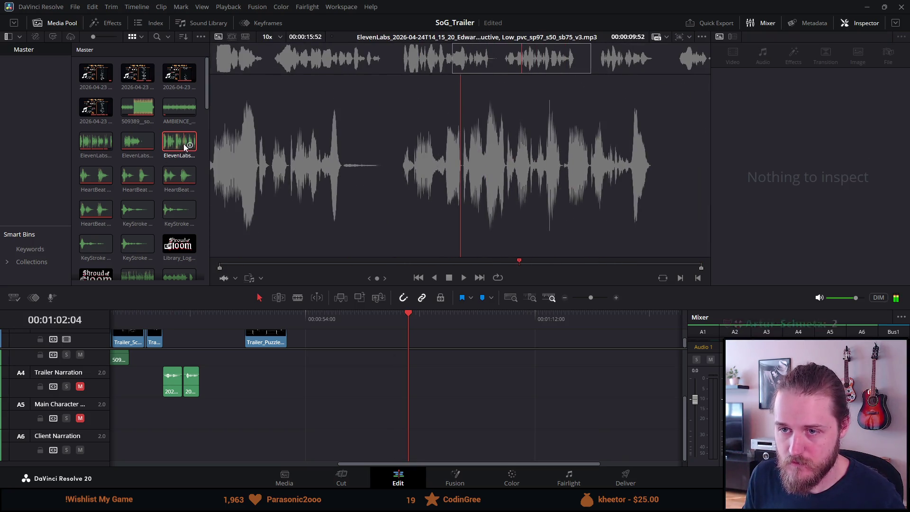
right_click(184, 143)
Step: Make the ElevenLabs clip Stereo with both channels from Embedded Channel 1, then drag it to the timeline
click(217, 284)
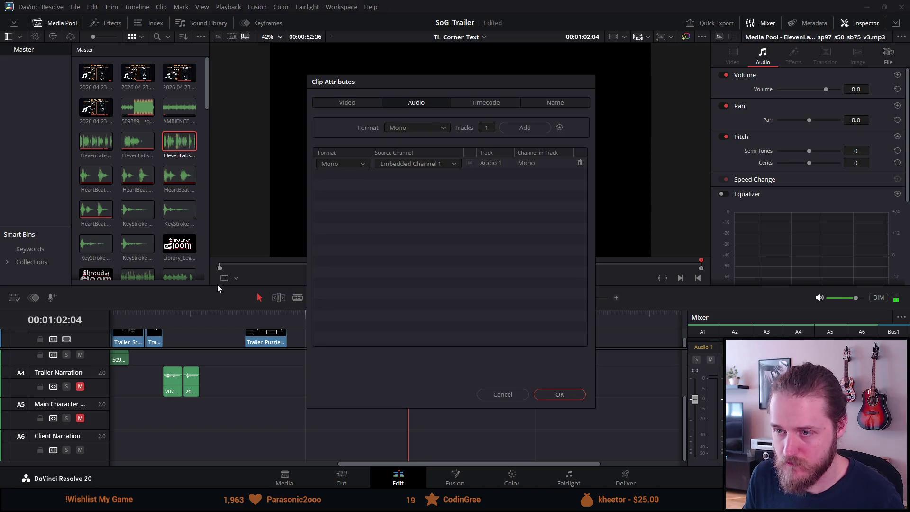
click(425, 127)
click(418, 151)
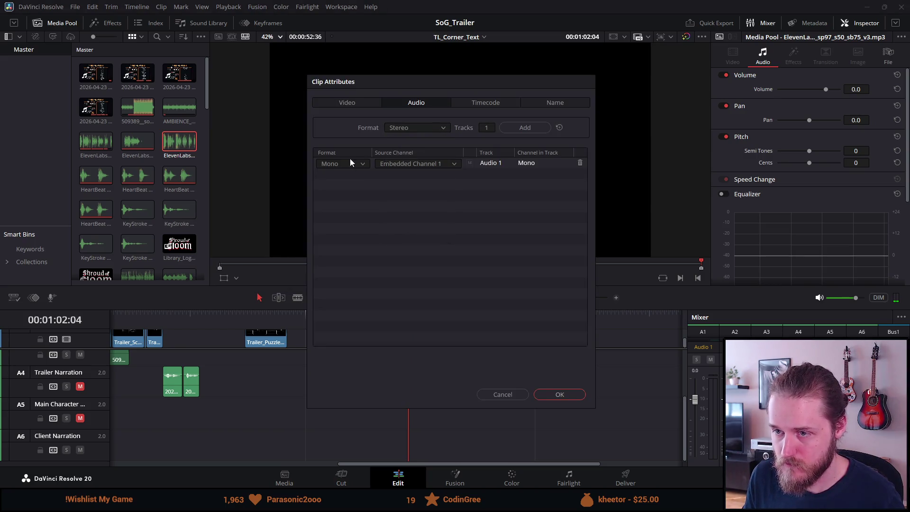
click(349, 163)
click(346, 186)
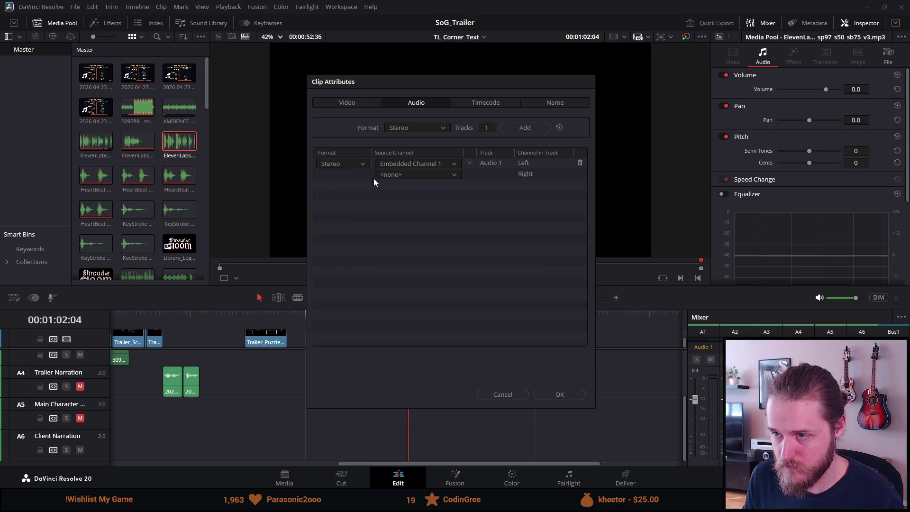
click(386, 175)
click(401, 198)
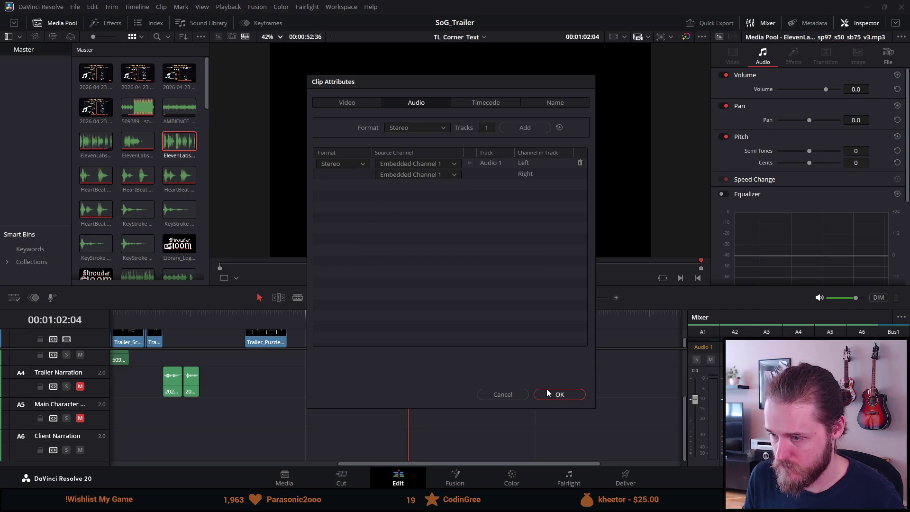
click(548, 393)
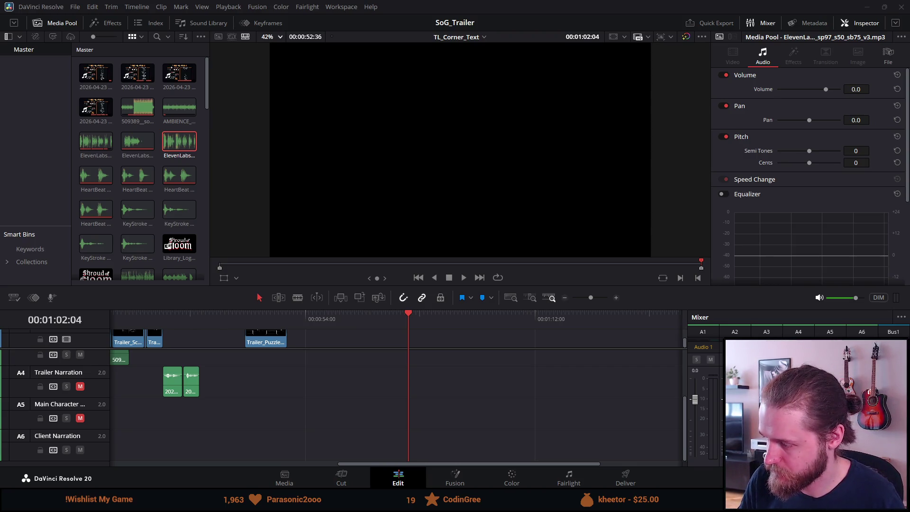
key(XF86AudioNext)
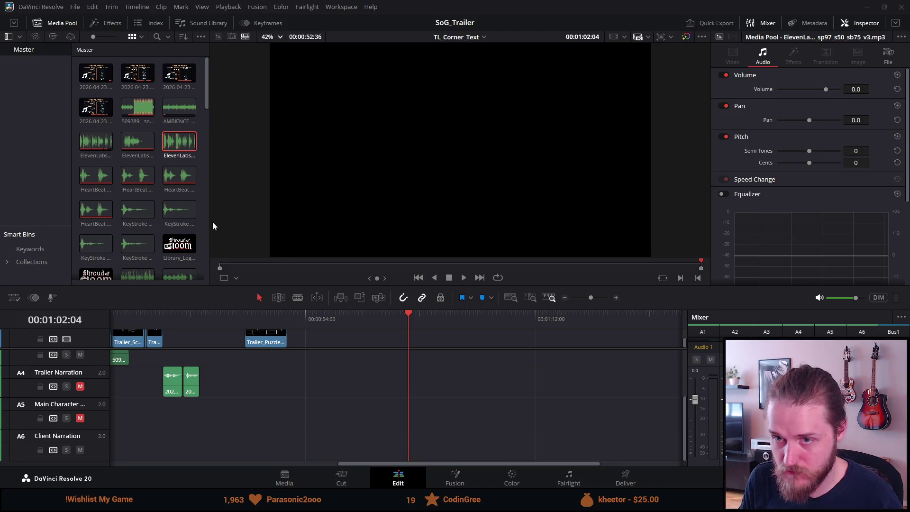
mouse_move(180, 141)
mouse_down()
mouse_move(451, 417)
mouse_move(425, 455)
mouse_move(367, 445)
mouse_up()
Step: Drop the narration on Client Narration, save, and cut it at five pauses into six clips
click(342, 316)
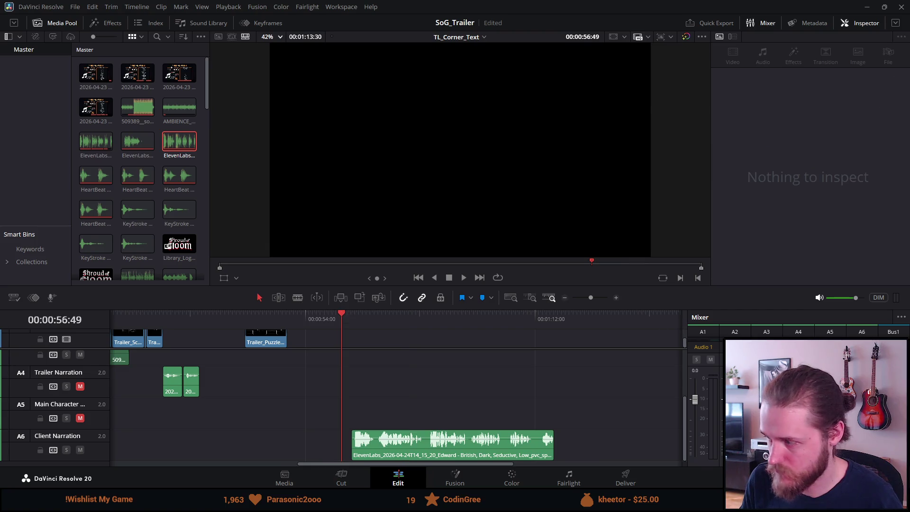
key(ctrl+s)
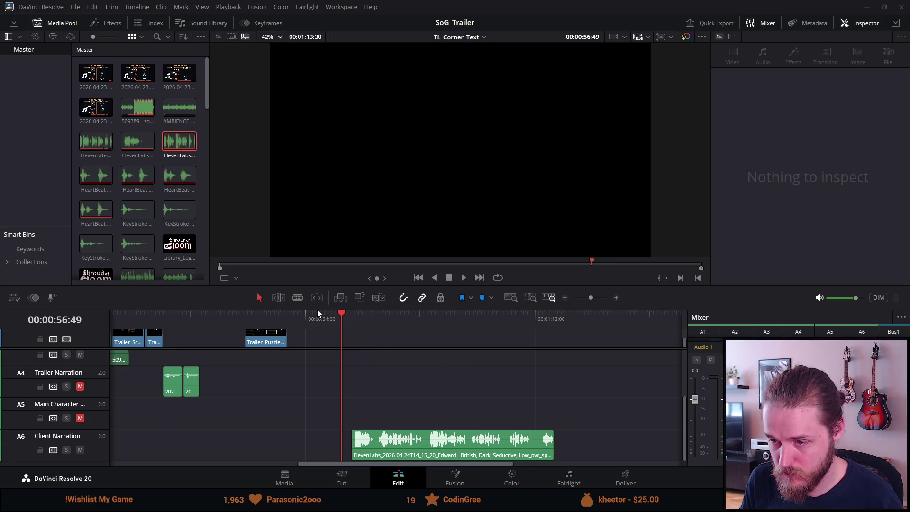
key(space)
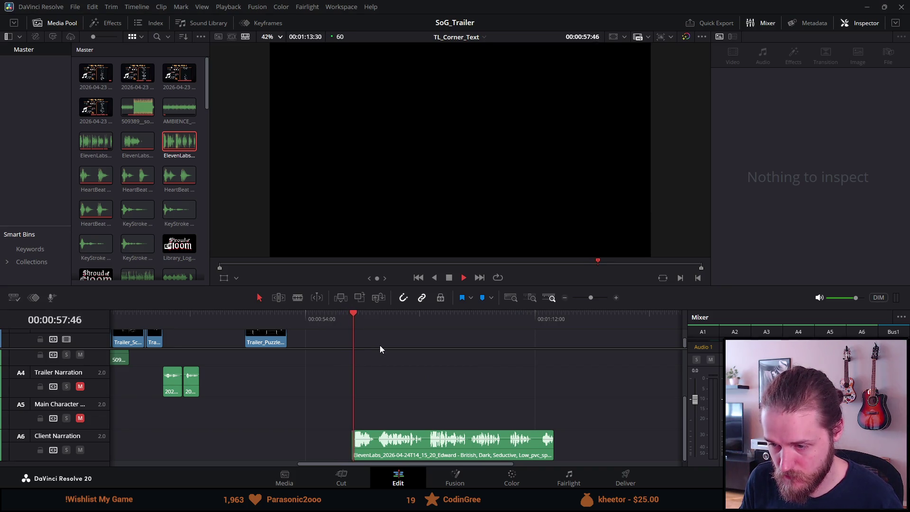
key(ctrl+b)
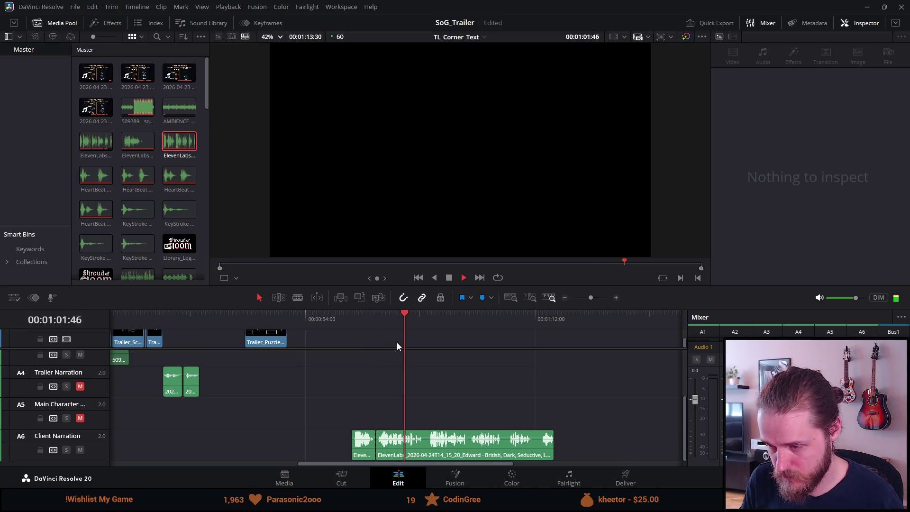
key(ctrl+b)
key(ctrl+b)
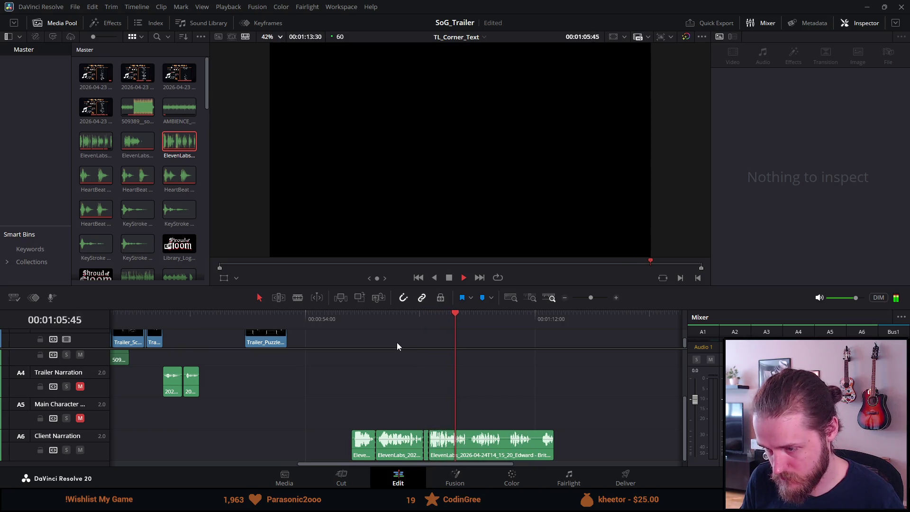
key(ctrl+b)
key(ctrl+b)
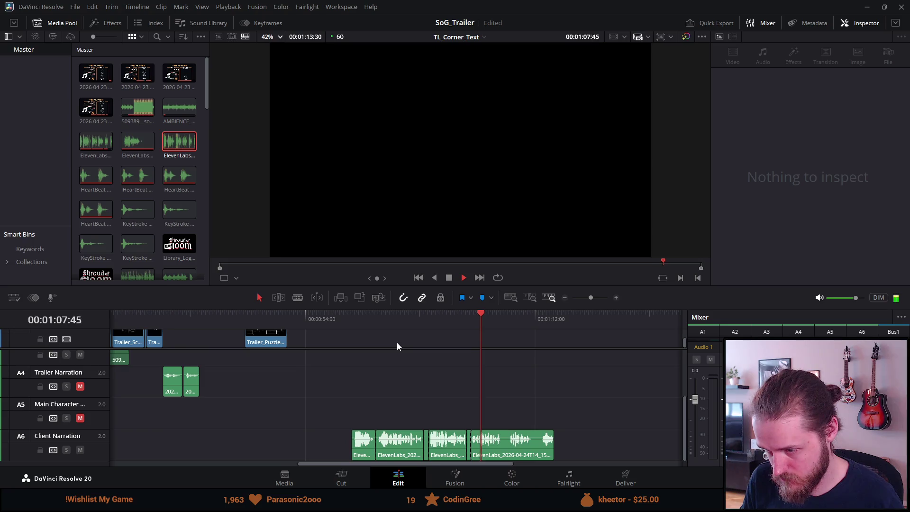
key(ctrl+b)
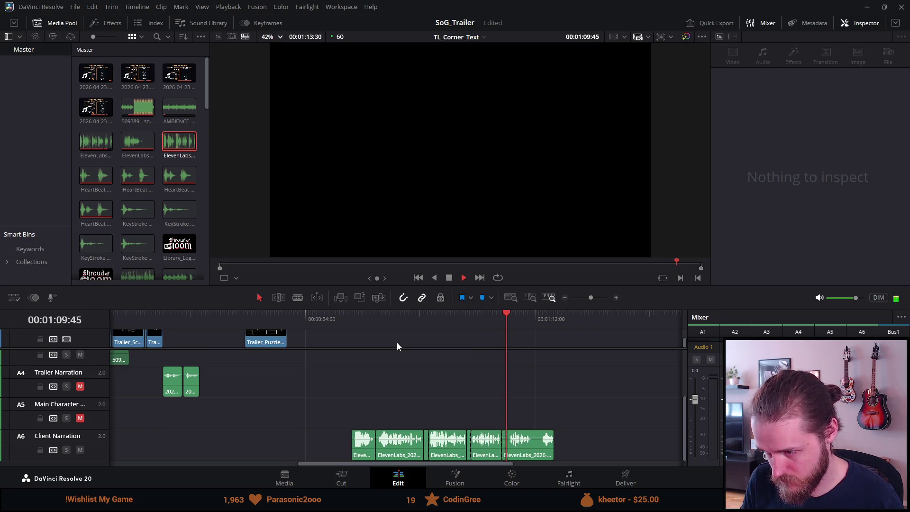
key(ctrl+b)
key(ctrl+b)
key(space)
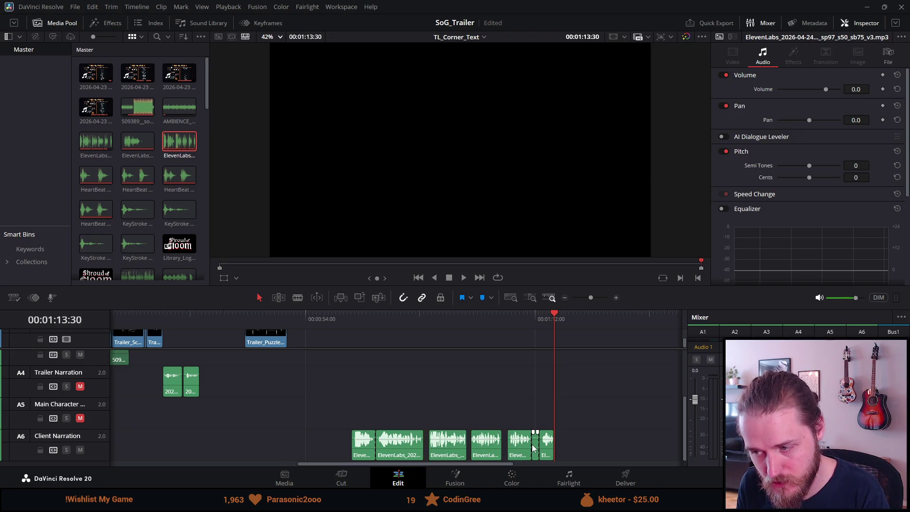
Step: Select all six narration pieces on A6 and replay the trailer from the start
mouse_move(585, 451)
mouse_down()
mouse_move(294, 430)
mouse_move(341, 446)
mouse_move(138, 459)
mouse_up()
click(121, 323)
key(space)
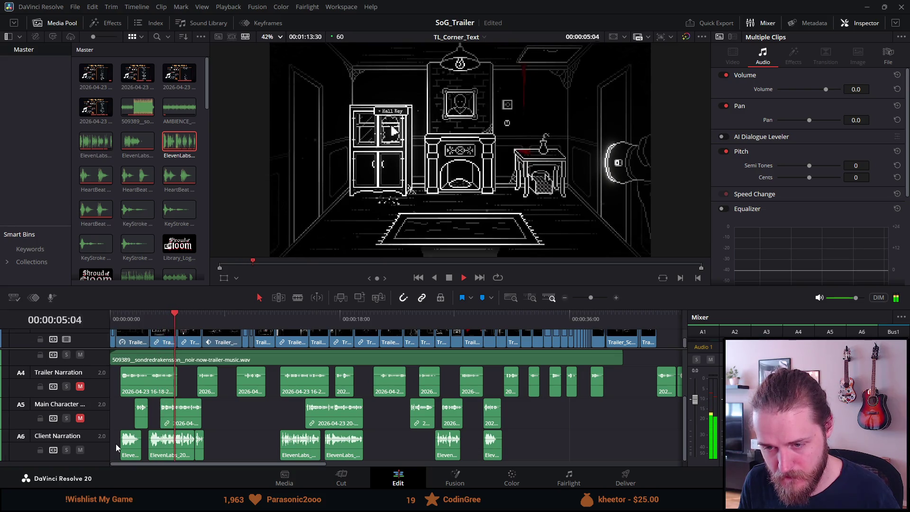
Step: Delete the early Client Narration clips, then select all remaining narration clips on A6
mouse_move(115, 444)
mouse_down()
mouse_move(231, 459)
mouse_move(391, 444)
mouse_move(513, 448)
mouse_up()
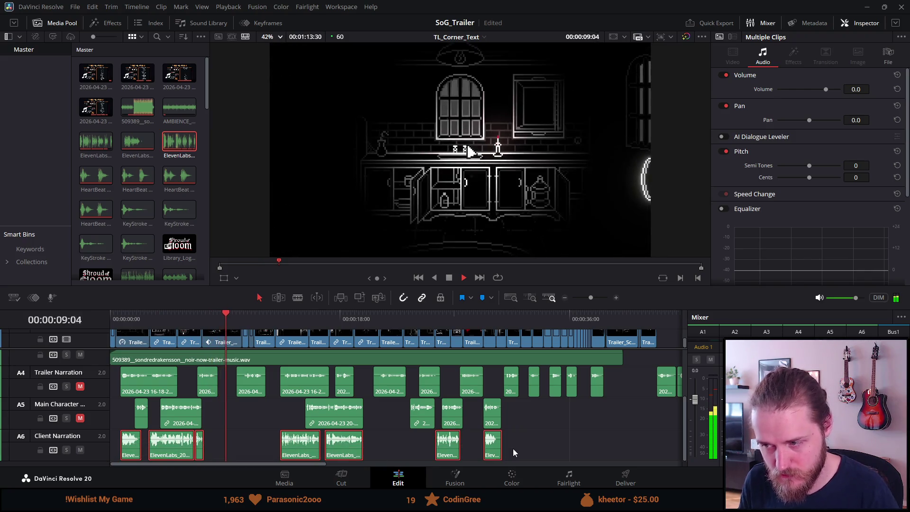
key(Delete)
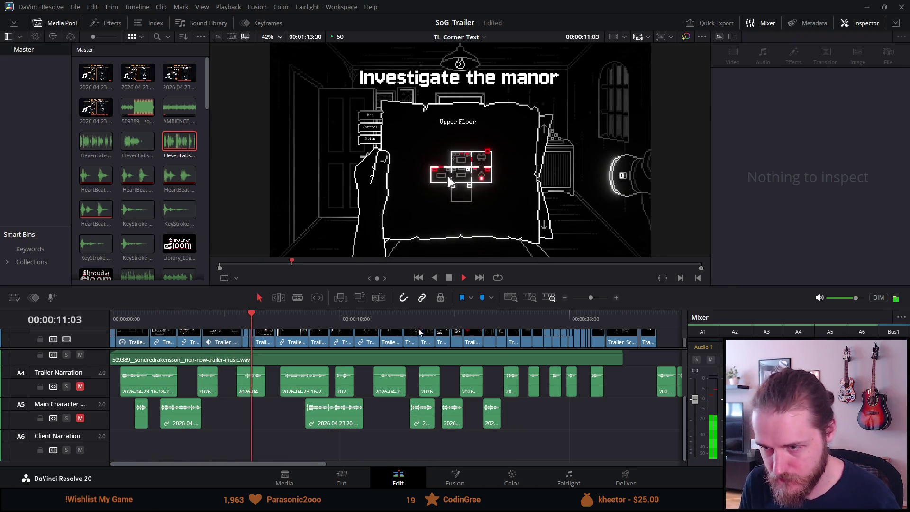
key(space)
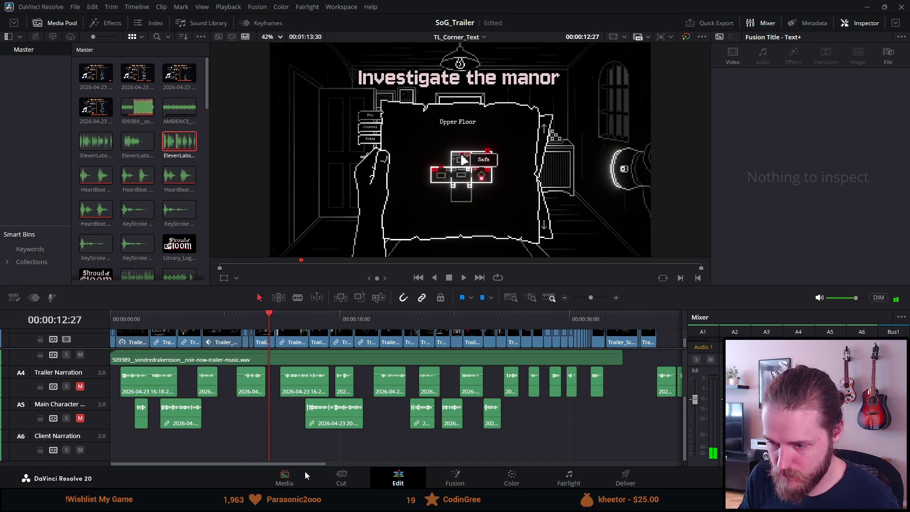
drag(309, 463, 490, 464)
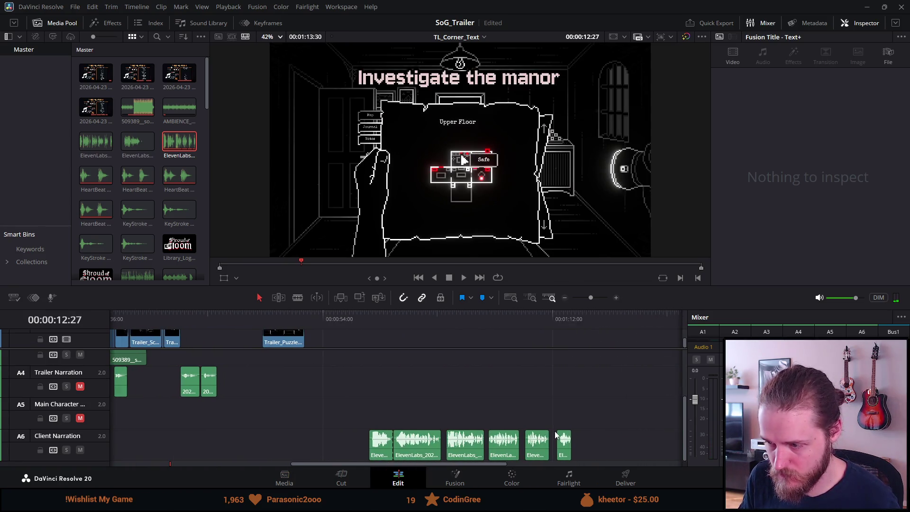
mouse_move(615, 444)
mouse_down()
mouse_move(274, 451)
mouse_move(351, 457)
mouse_move(128, 430)
mouse_move(69, 442)
mouse_move(135, 443)
mouse_up()
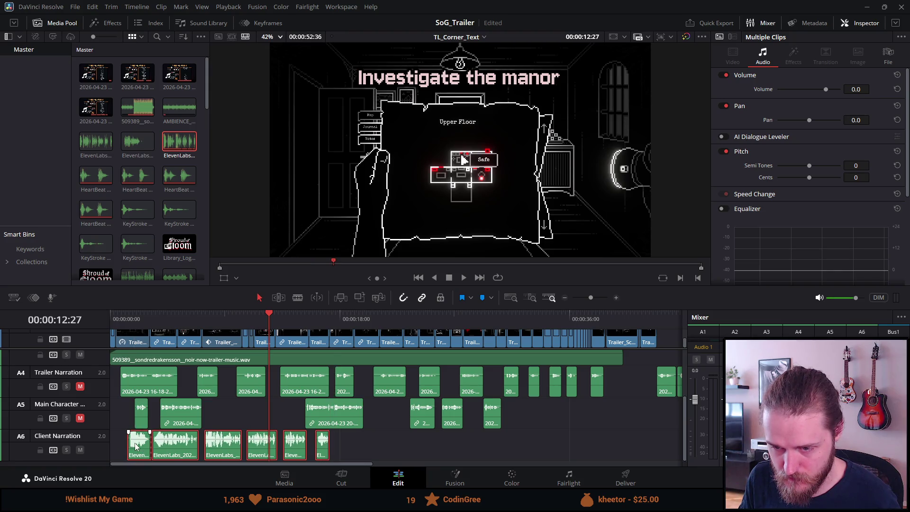
Step: Shift the narration clips slightly earlier and replay from the trailer start
drag(118, 317, 101, 320)
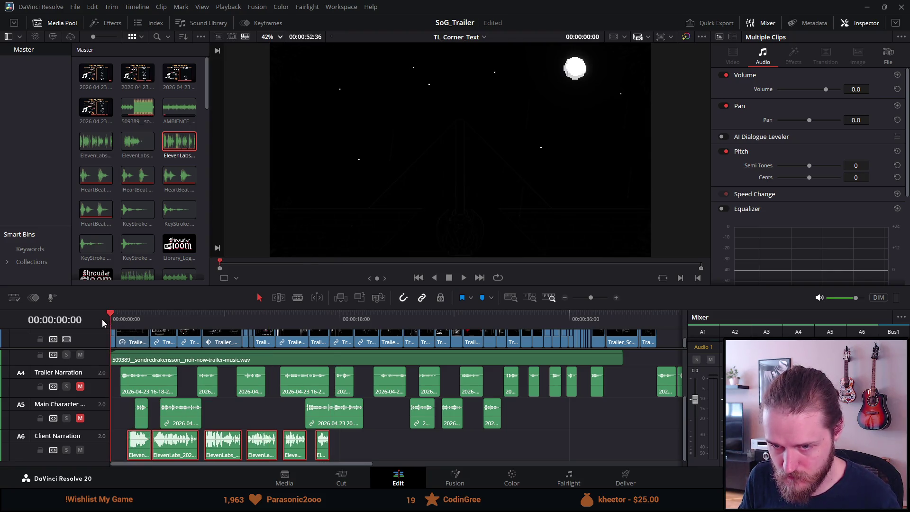
scroll(114, 351, up, 2)
key(space)
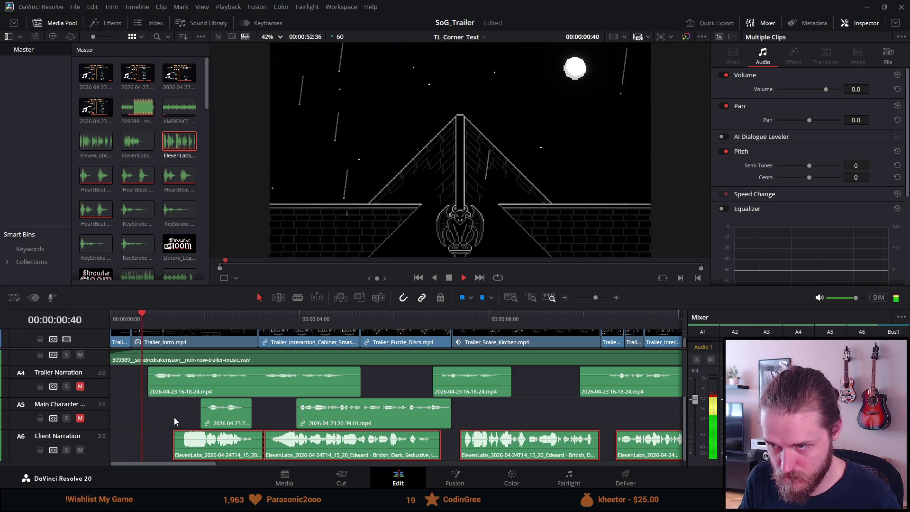
key(space)
drag(198, 445, 179, 445)
key(space)
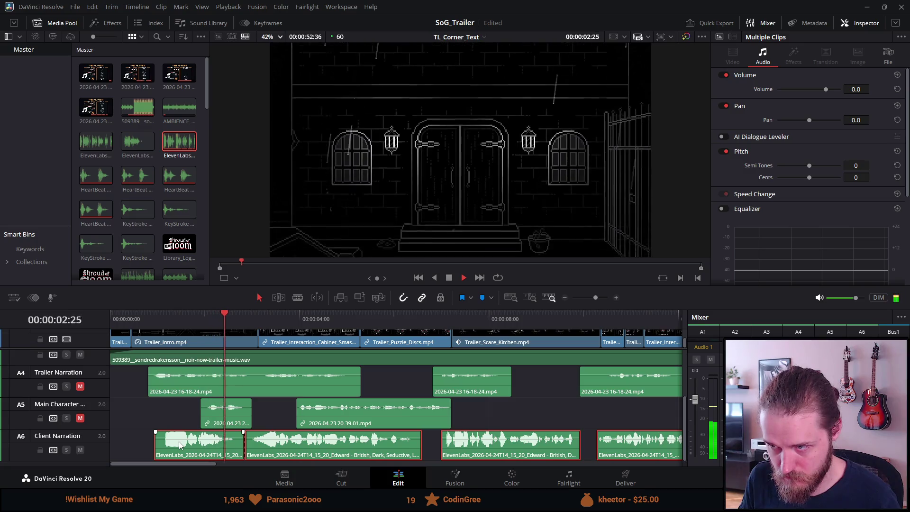
Step: Nudge the narration clips a few frames later to fine-tune their timing
click(454, 277)
scroll(383, 423, down, 5)
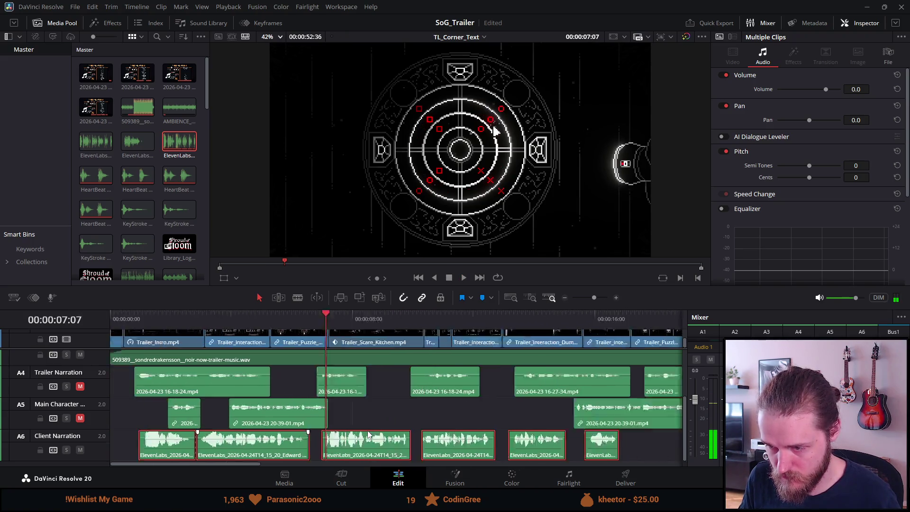
scroll(360, 430, up, 2)
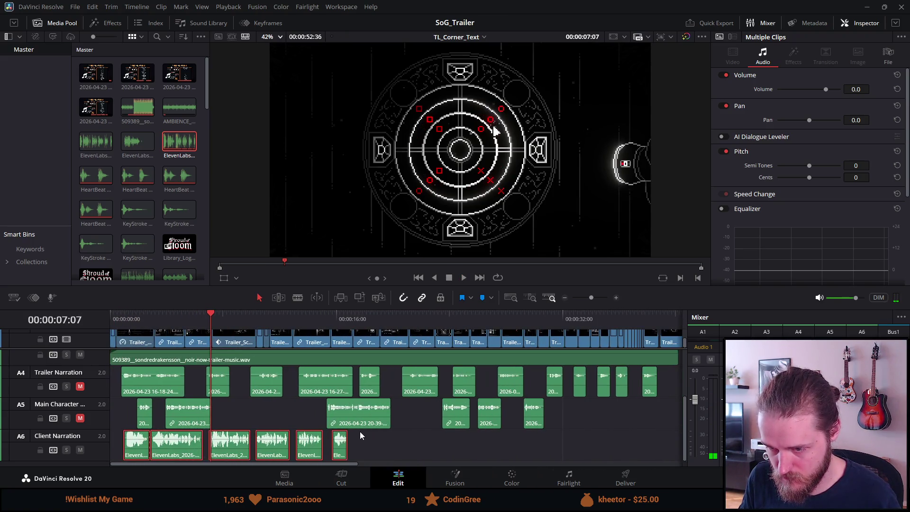
mouse_move(179, 451)
mouse_down()
mouse_move(189, 453)
mouse_move(166, 448)
mouse_up()
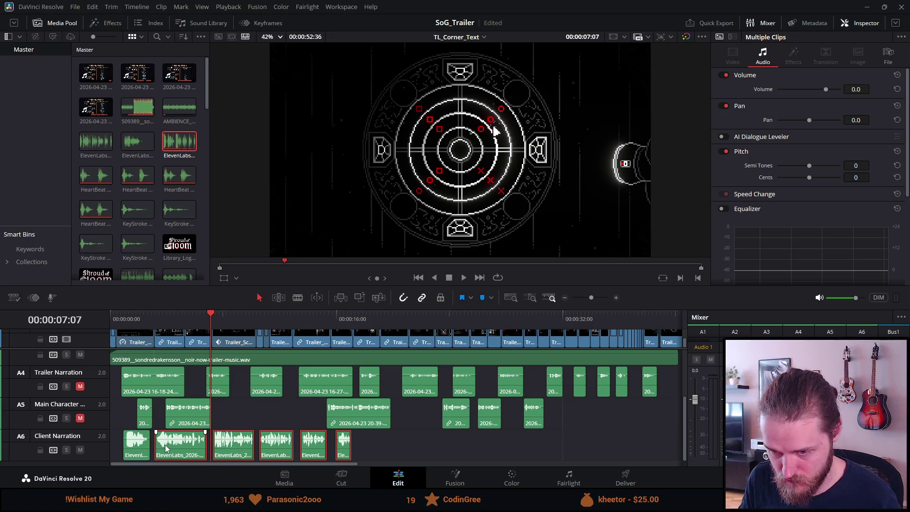
Step: Move the third and later narration clips to start at the next scene and check the timing
click(236, 455)
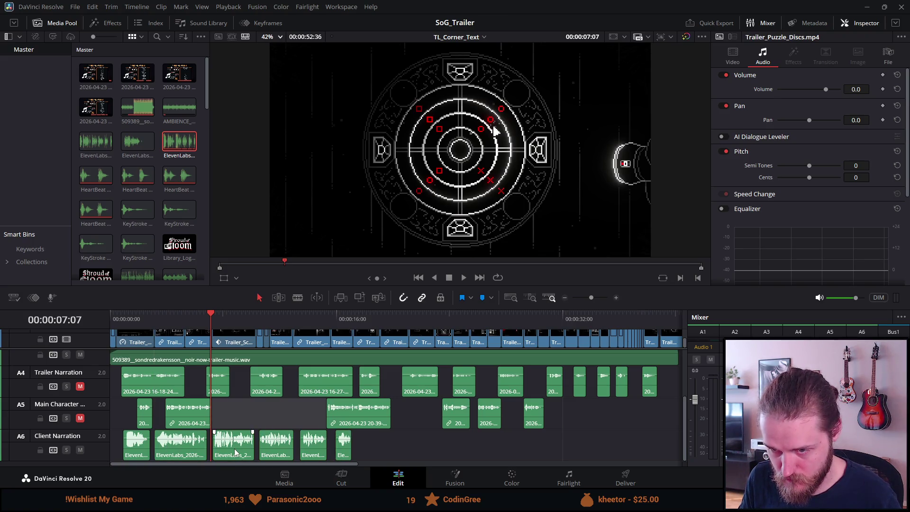
drag(212, 317, 292, 315)
right_click(263, 317)
click(237, 445)
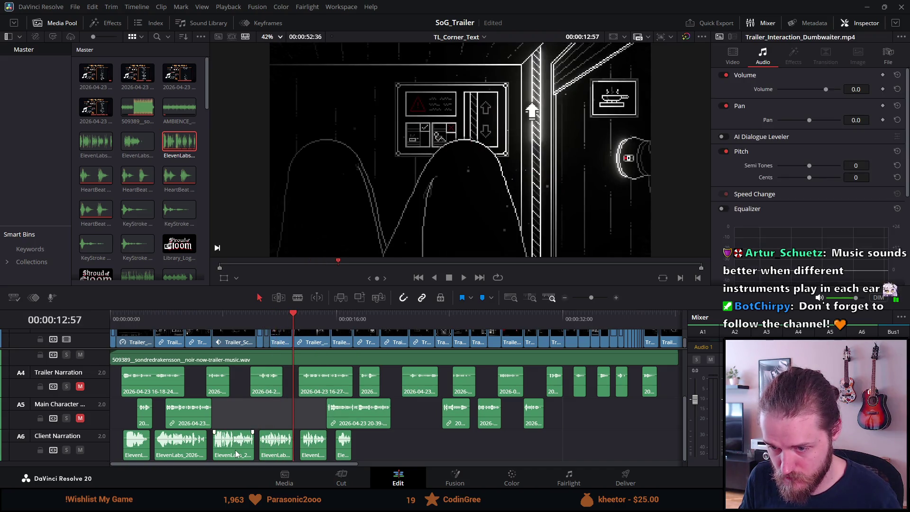
shift+click(346, 448)
drag(236, 450, 321, 439)
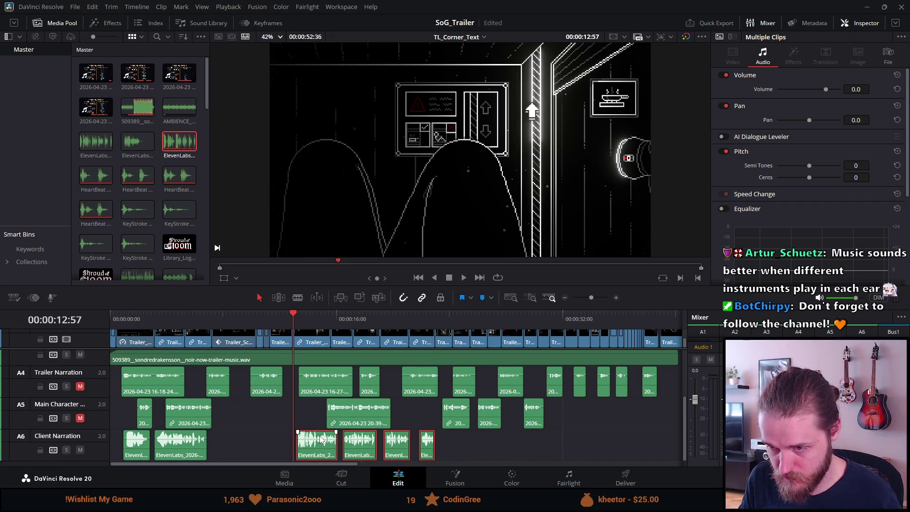
key(space)
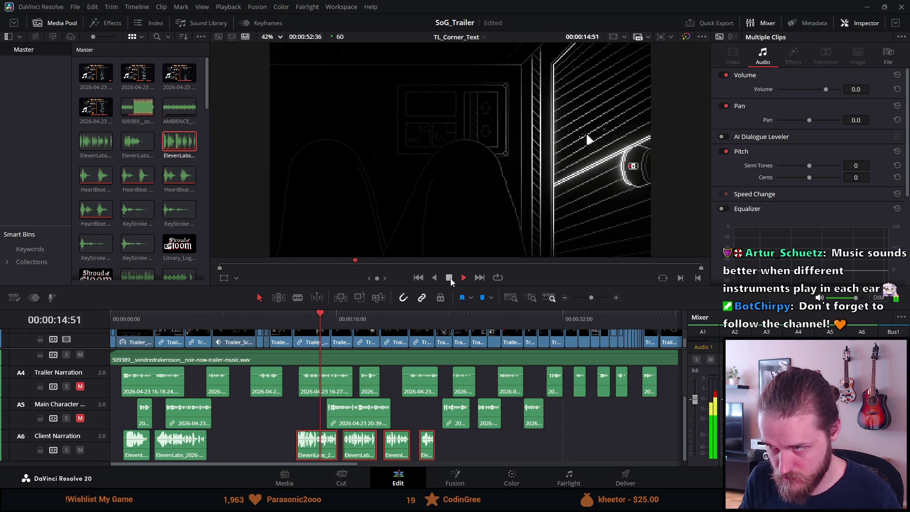
click(450, 278)
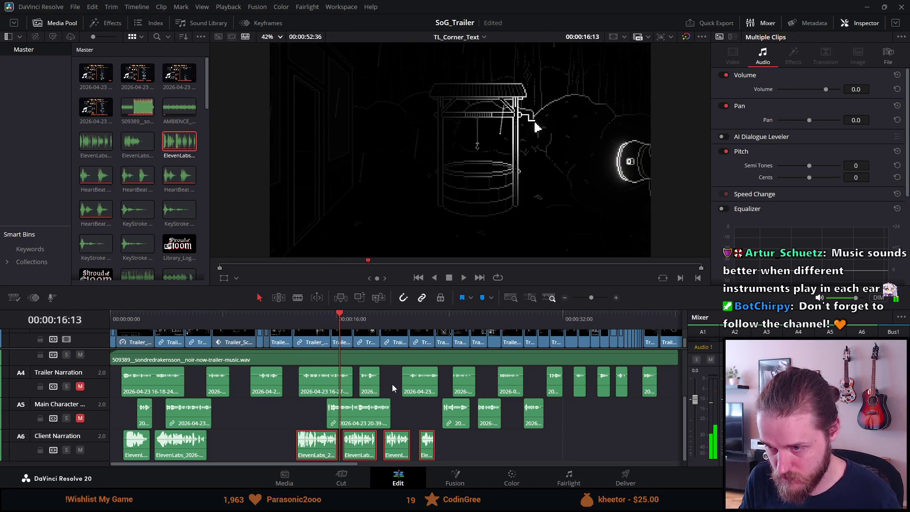
Step: Push three narration clips later to begin with the Solve puzzles scene
click(391, 314)
click(416, 316)
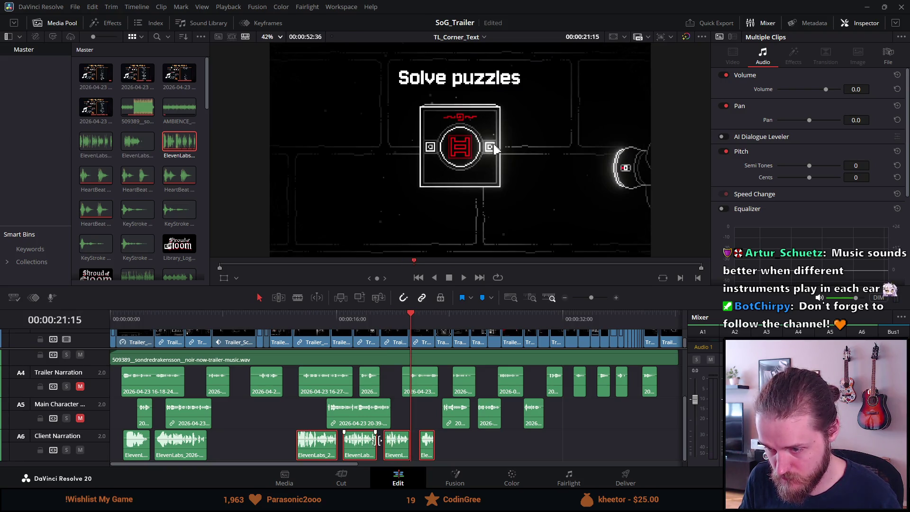
click(351, 443)
shift+click(424, 450)
drag(363, 453, 370, 447)
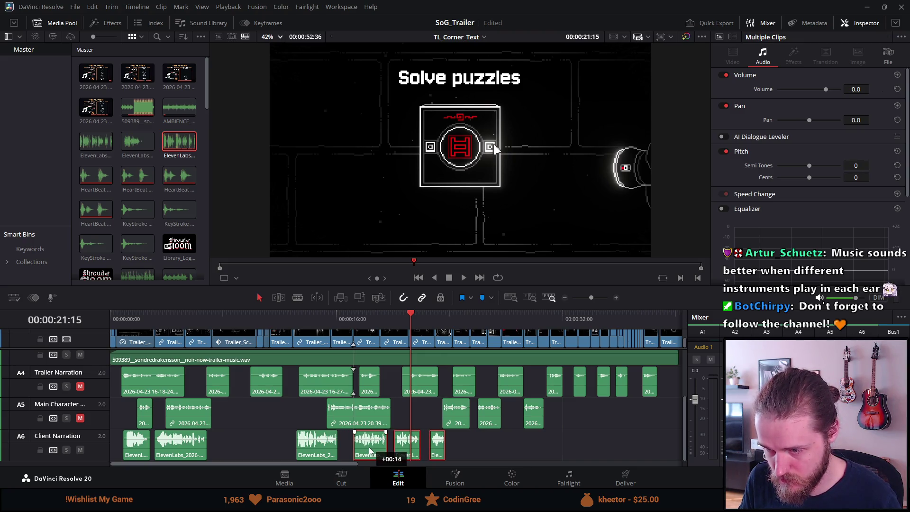
click(461, 448)
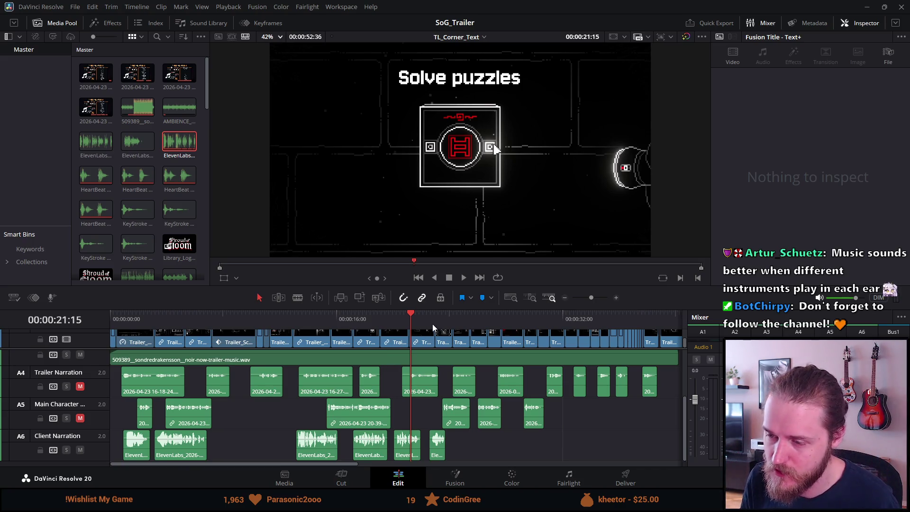
Step: Move the last two narration clips to the clock puzzle scene and fine-tune the short final clip
click(422, 315)
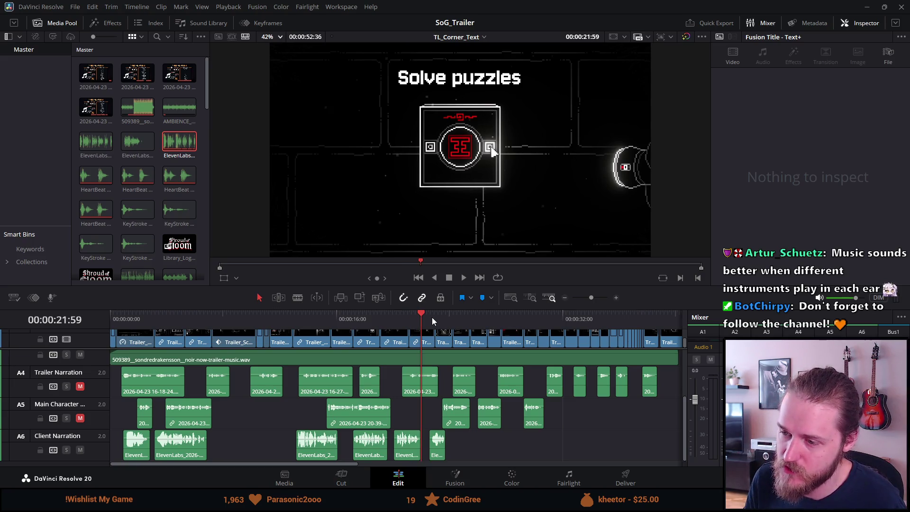
click(441, 317)
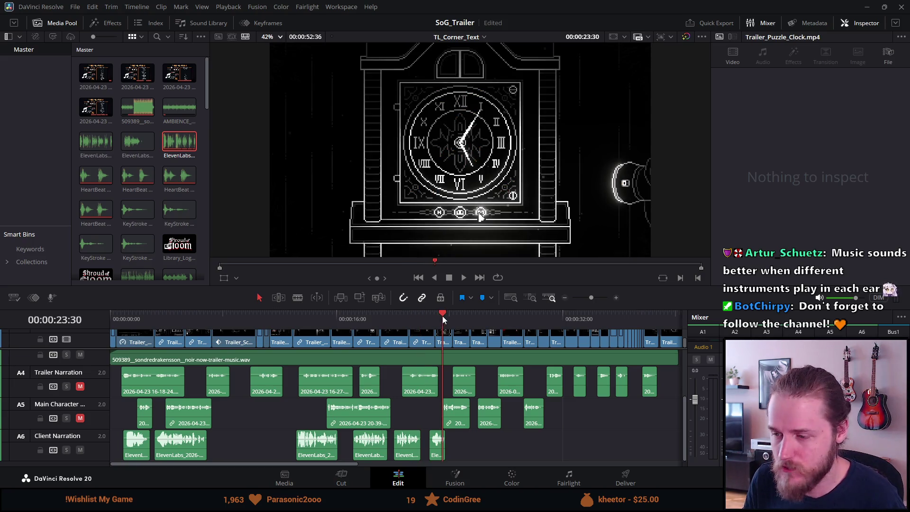
click(411, 444)
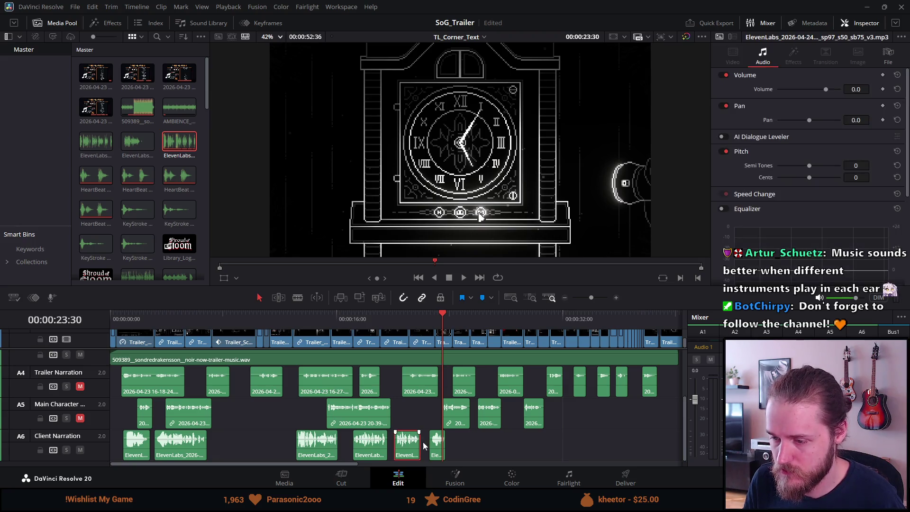
ctrl+click(439, 444)
drag(440, 445, 540, 450)
click(534, 442)
click(531, 320)
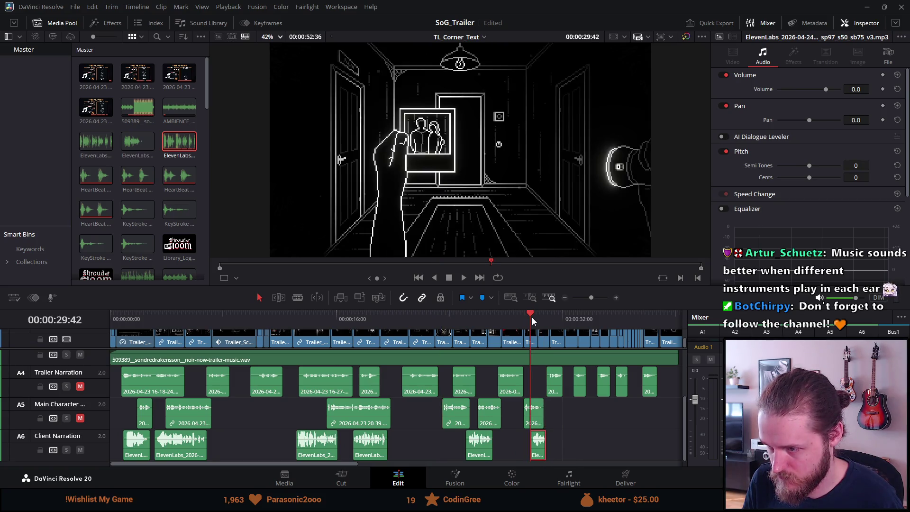
drag(544, 455, 538, 456)
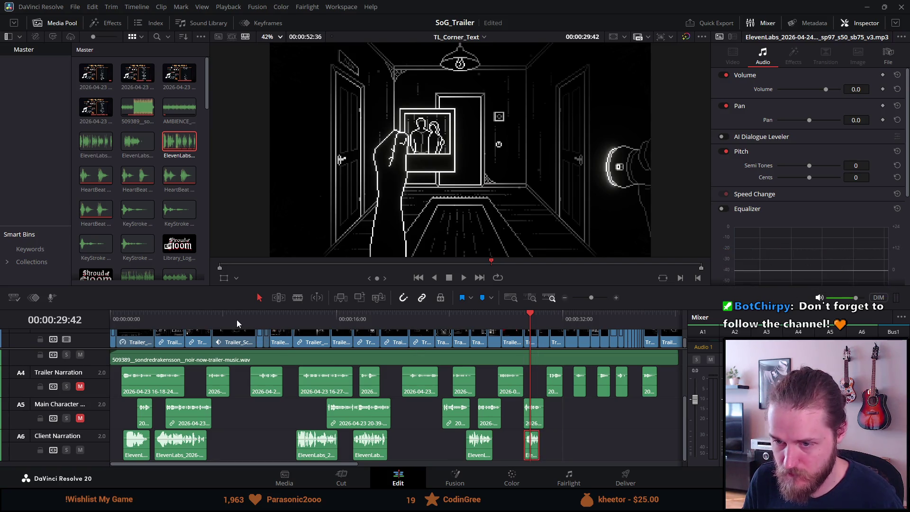
Step: Play the trailer full screen from the start
click(230, 320)
key(ctrl+f)
key(space)
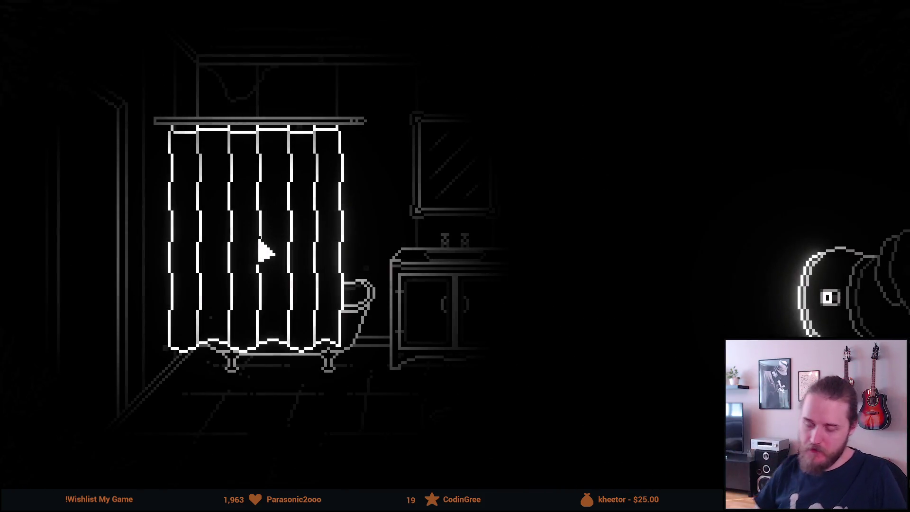
Step: Watch the trailer through to the Shroud of Gloom title card and exit full screen
mouse_move(69, 242)
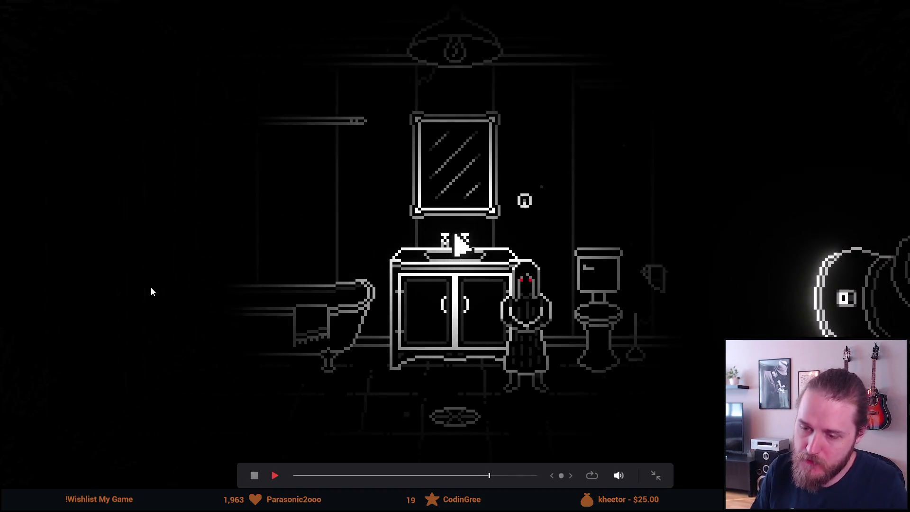
key(Escape)
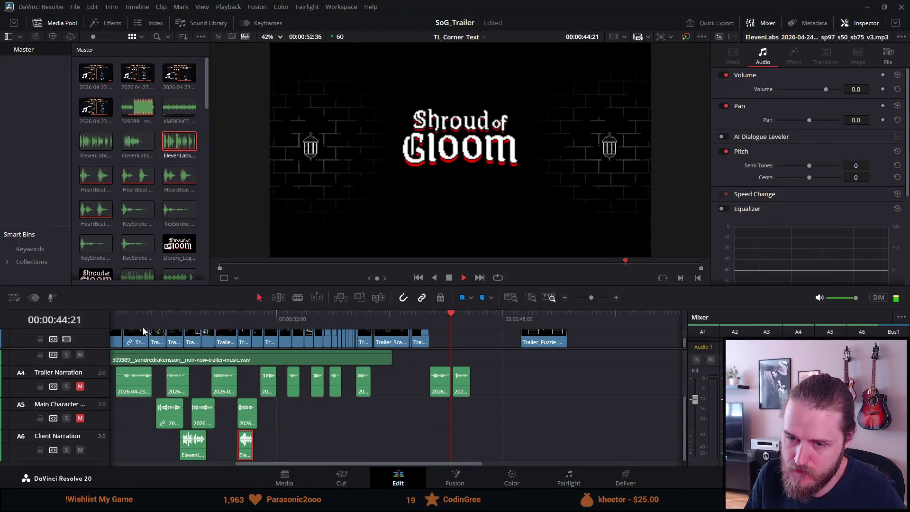
Step: Enlarge the timeline to show all tracks, then replay the trailer from the opening
click(450, 279)
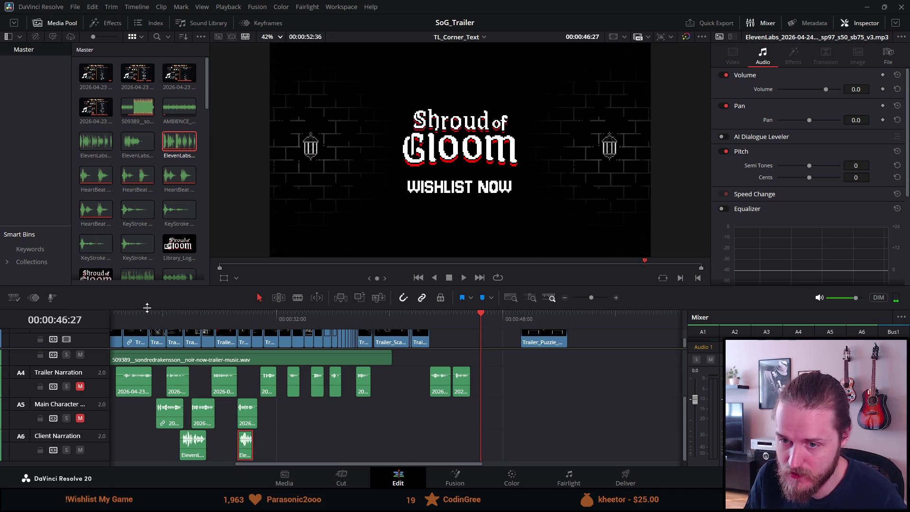
drag(147, 308, 165, 253)
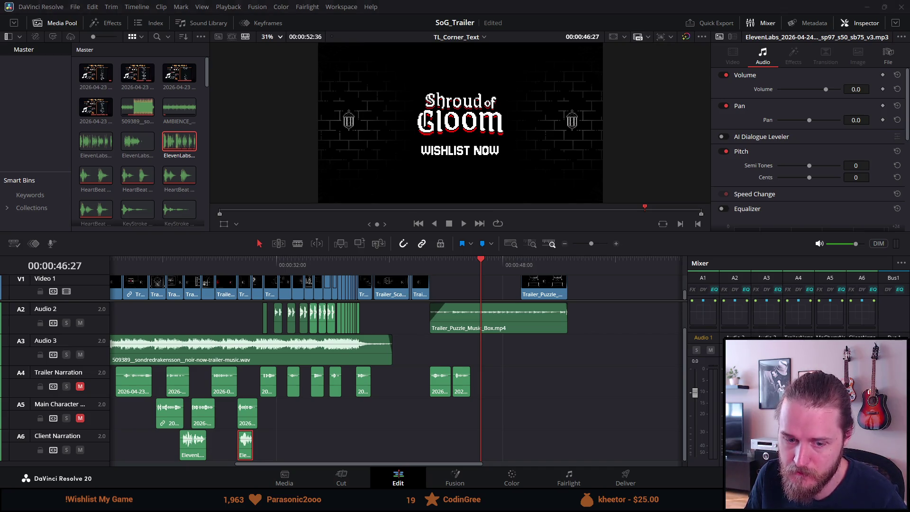
click(125, 260)
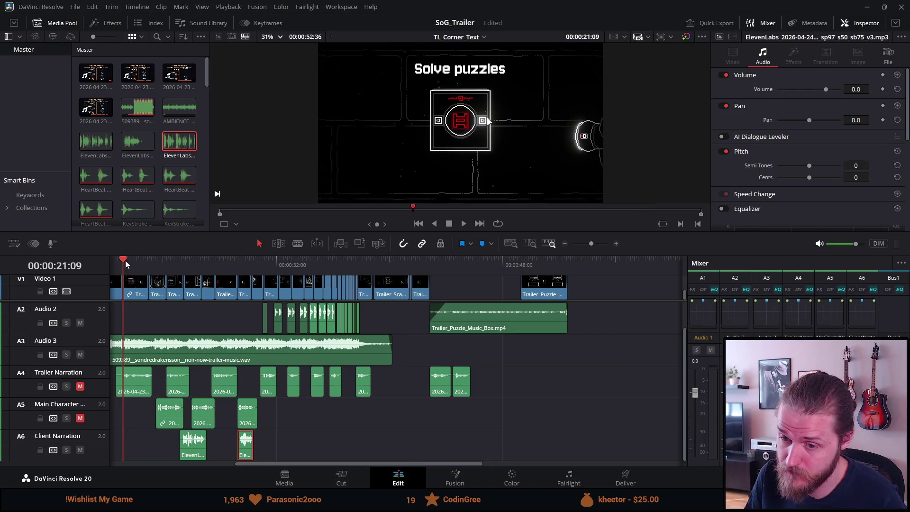
click(135, 263)
mouse_move(135, 263)
mouse_down()
mouse_move(115, 264)
mouse_move(147, 269)
mouse_up()
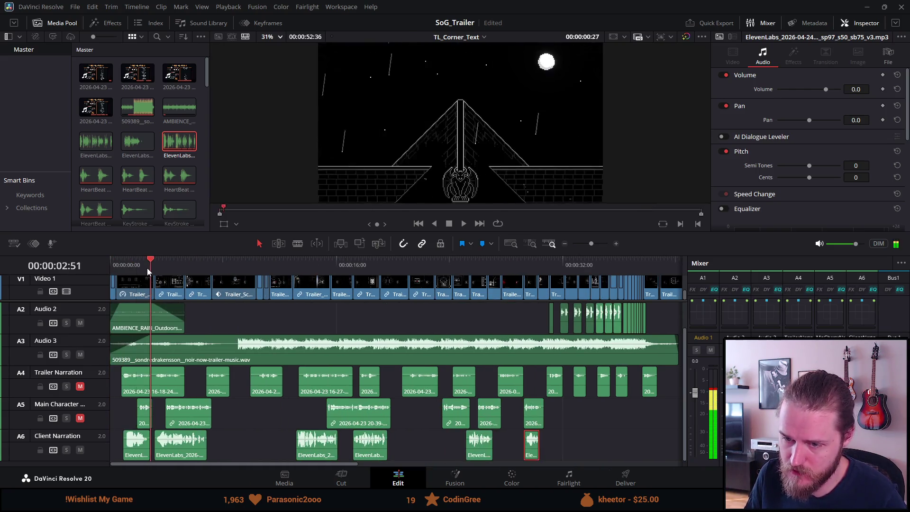
key(space)
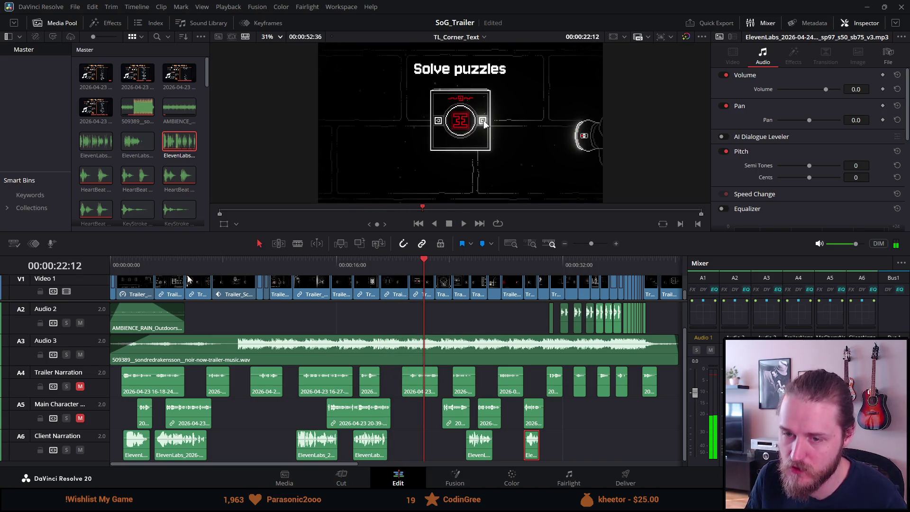
click(113, 264)
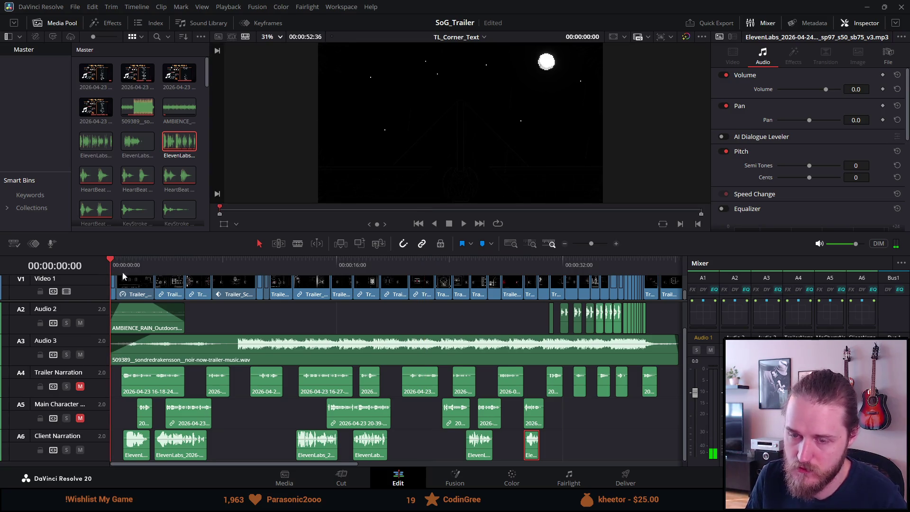
key(space)
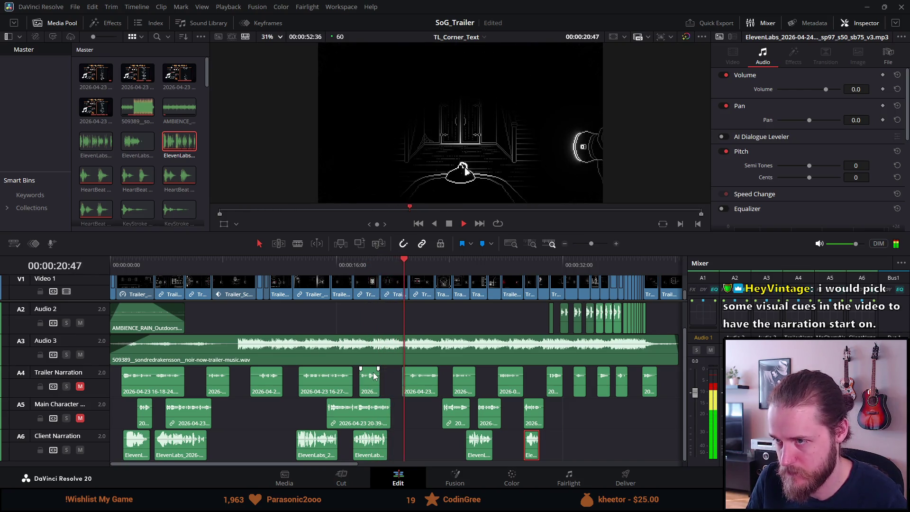
click(430, 348)
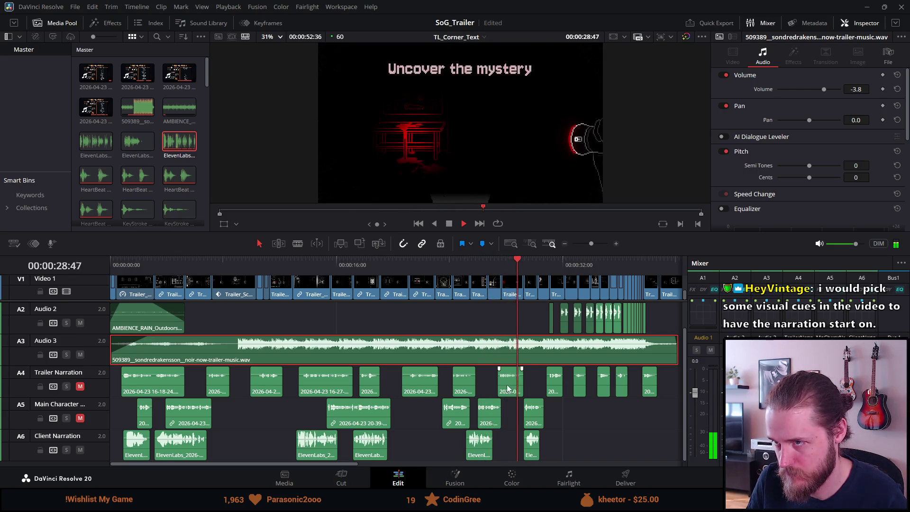
Step: Move the narration clip near 28 seconds slightly later and replay from about 26 seconds
scroll(507, 384, up, 2)
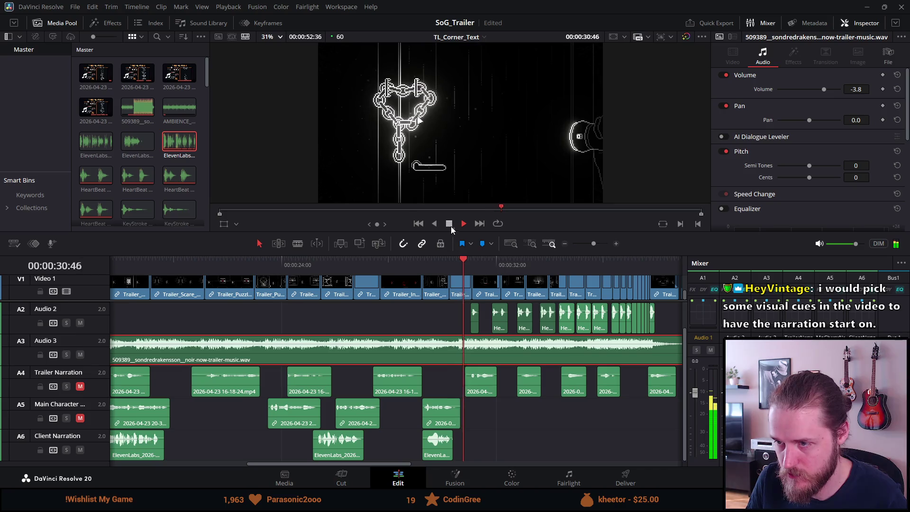
drag(352, 444, 370, 452)
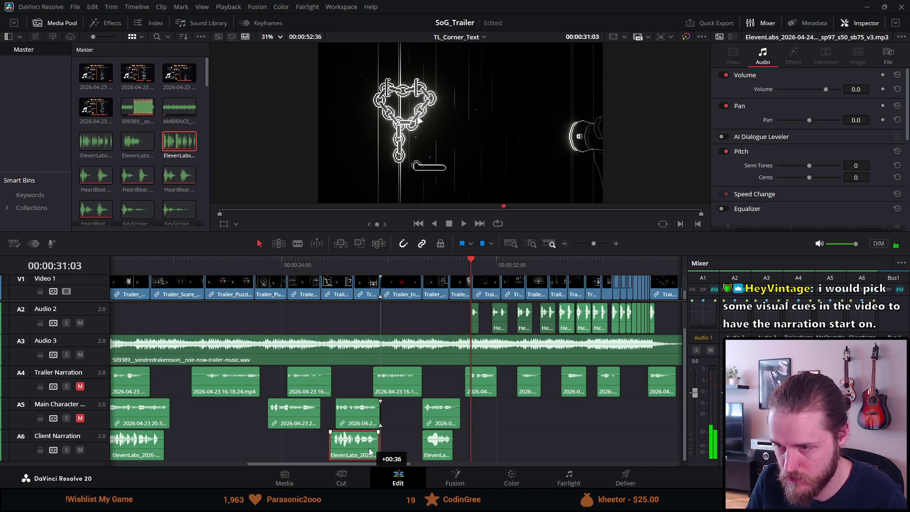
click(342, 267)
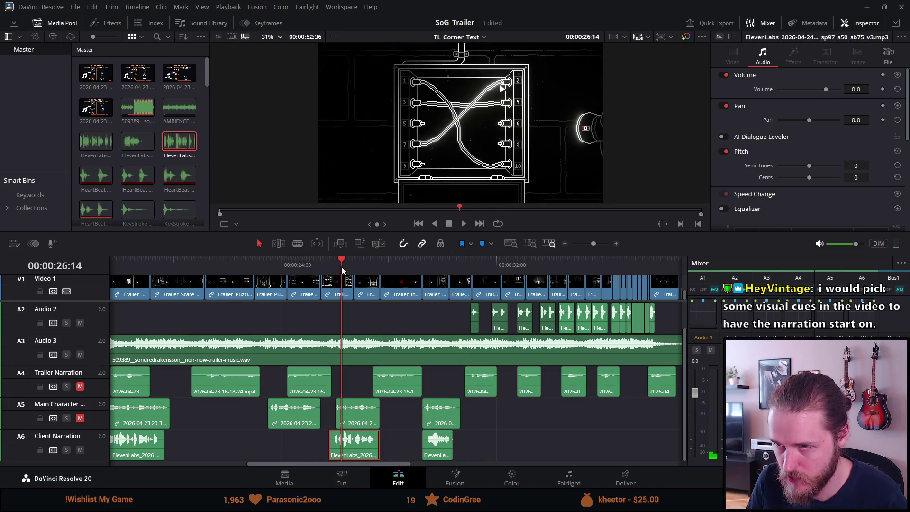
click(390, 264)
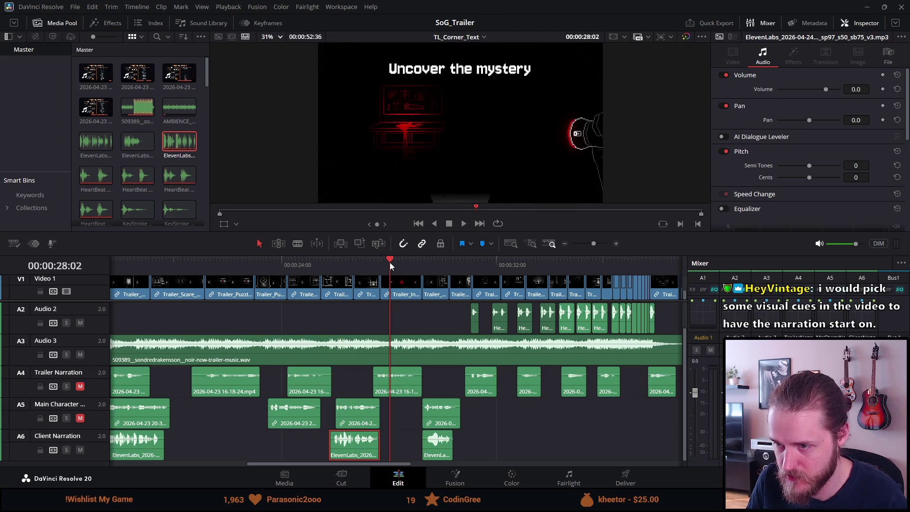
click(329, 266)
key(space)
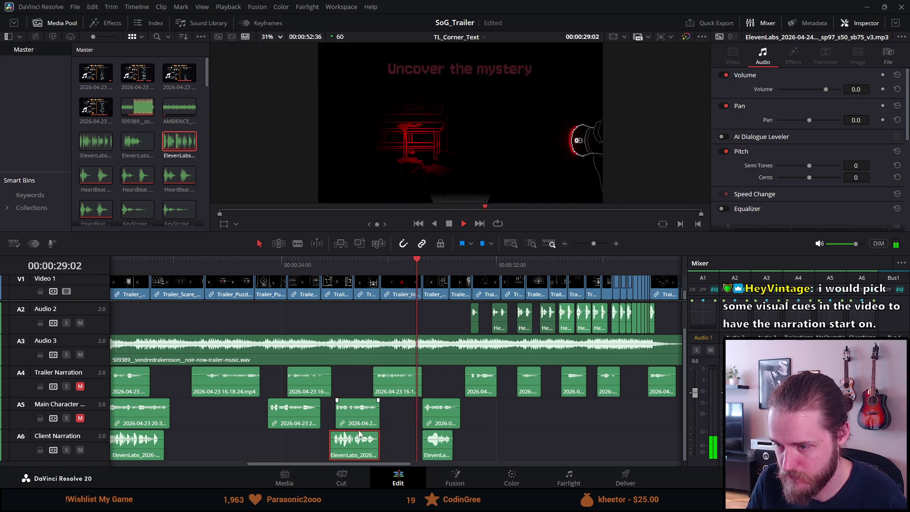
Step: Nudge the clip a little later twice more, replaying from about 27 seconds each time
drag(358, 434, 365, 434)
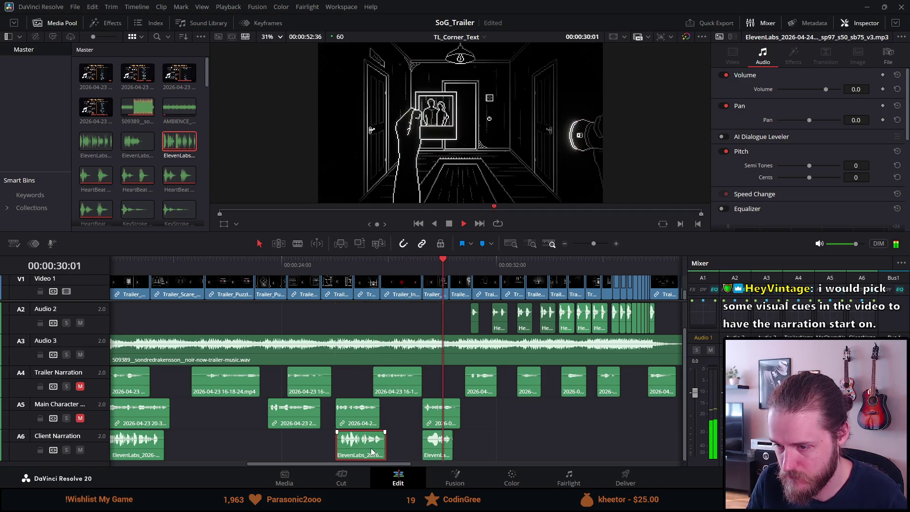
click(357, 258)
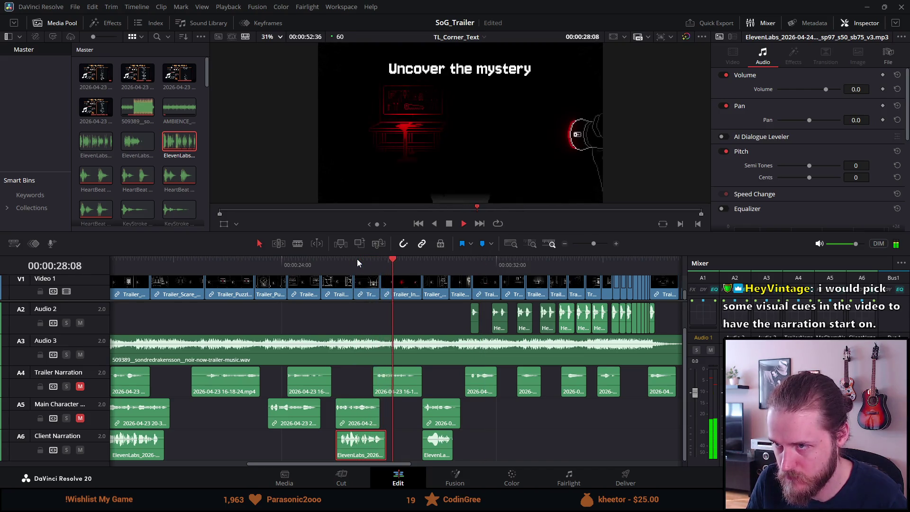
drag(365, 445, 372, 444)
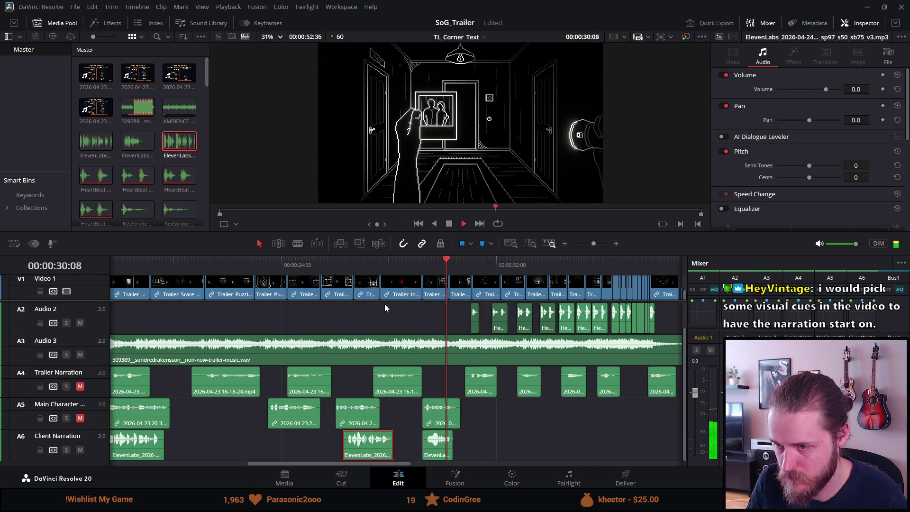
click(374, 269)
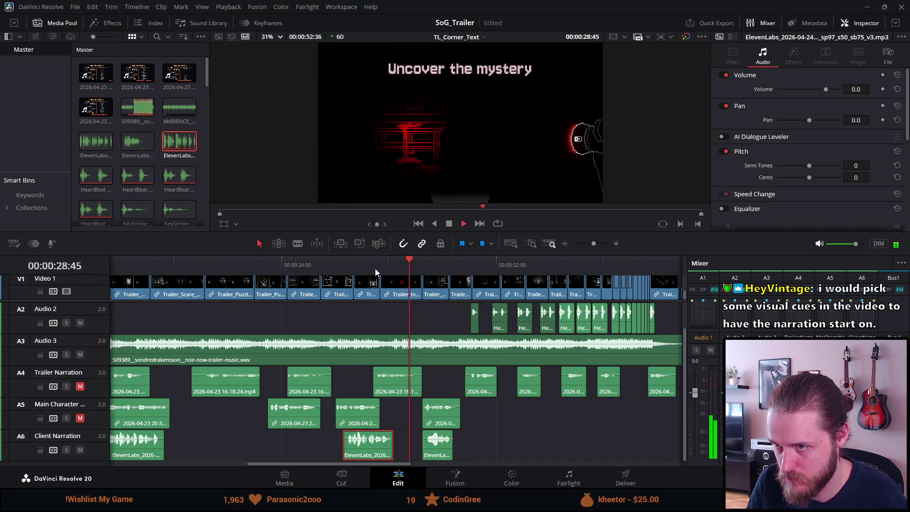
click(359, 267)
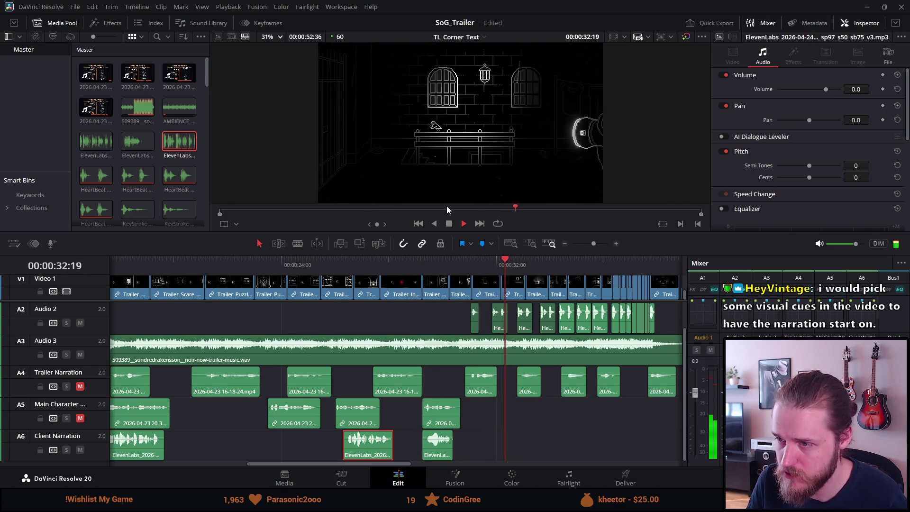
scroll(261, 336, down, 5)
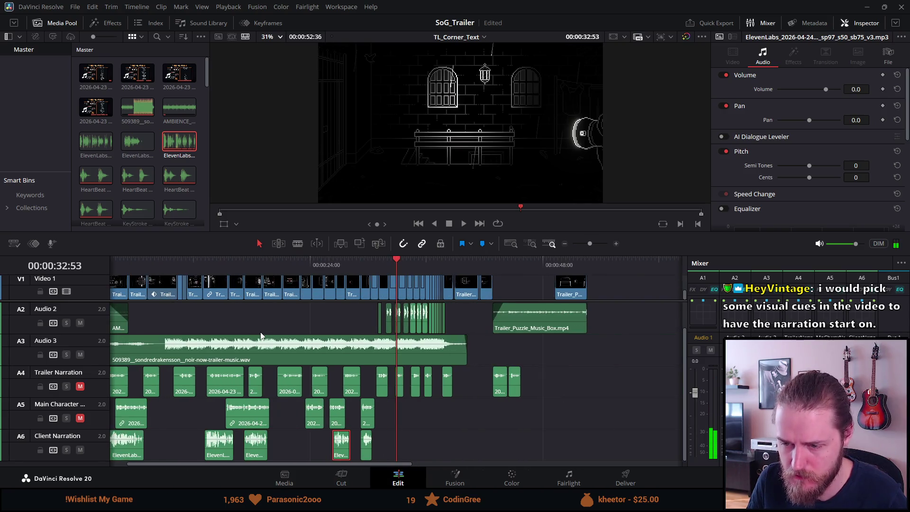
Step: Move a mid-trailer narration clip later, then pull it back and review from about 19 seconds
click(242, 268)
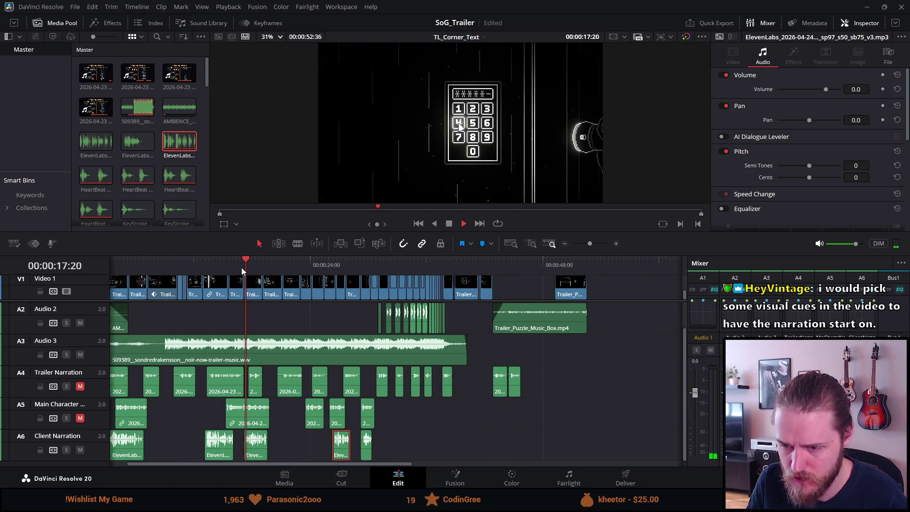
scroll(281, 425, up, 3)
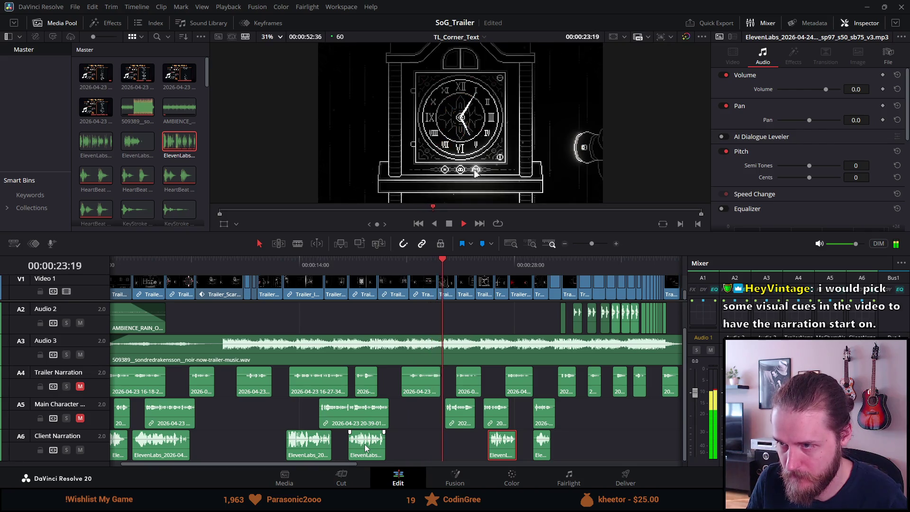
drag(365, 444, 454, 450)
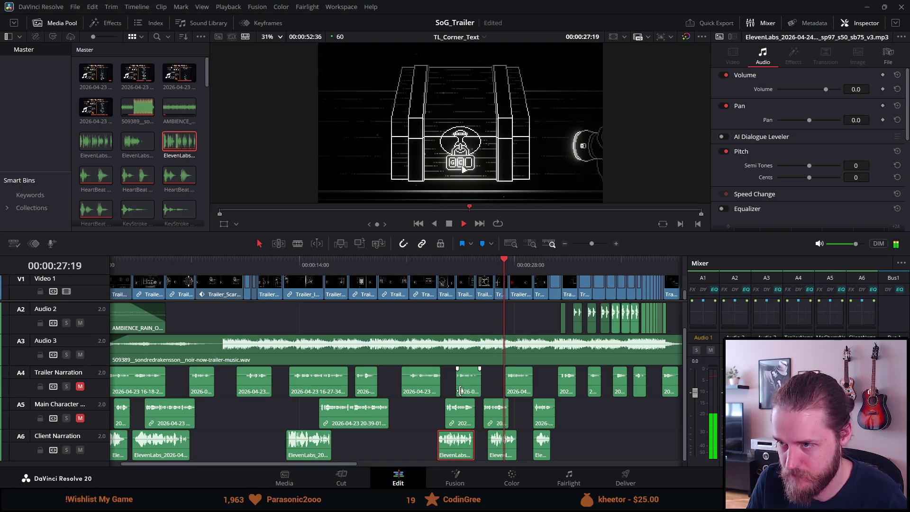
mouse_move(457, 446)
mouse_down()
mouse_move(330, 448)
mouse_move(394, 449)
mouse_up()
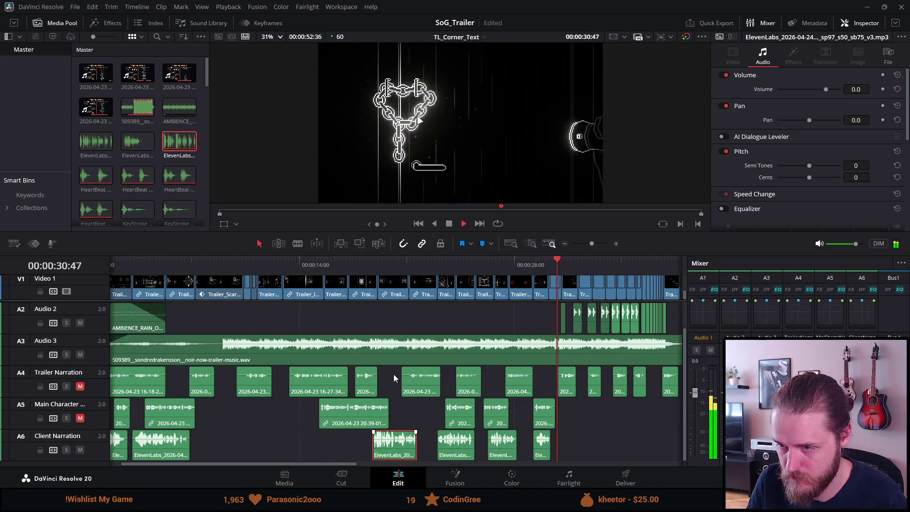
click(379, 269)
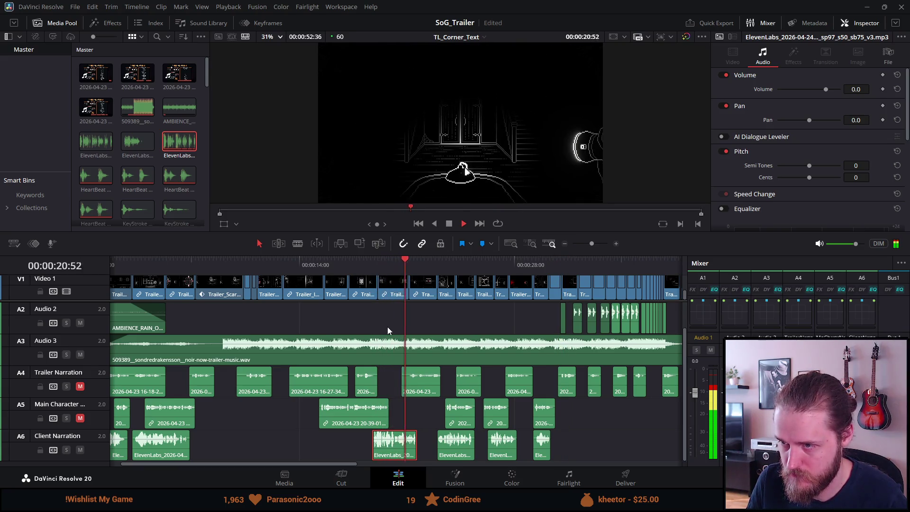
Step: Shift the narration clip earlier, replaying from the 17-second keypad shot, then return to the start
drag(402, 448, 374, 447)
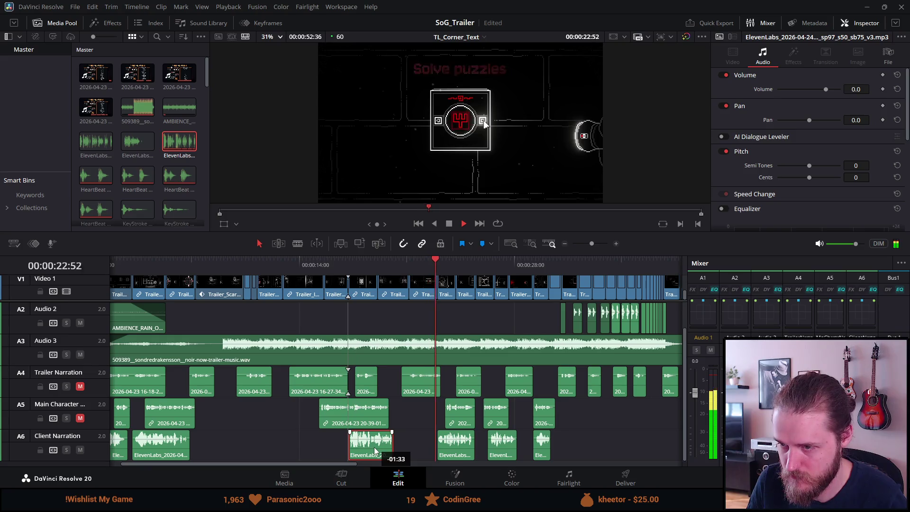
click(394, 259)
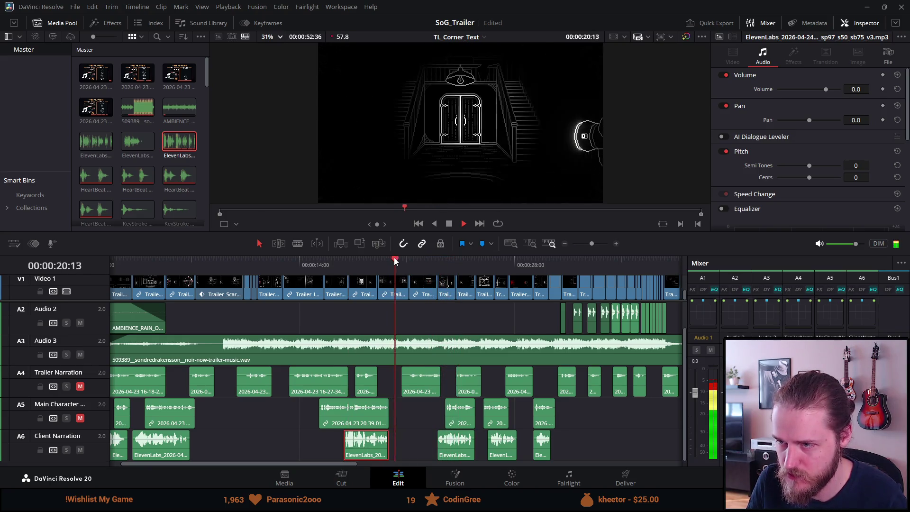
click(342, 263)
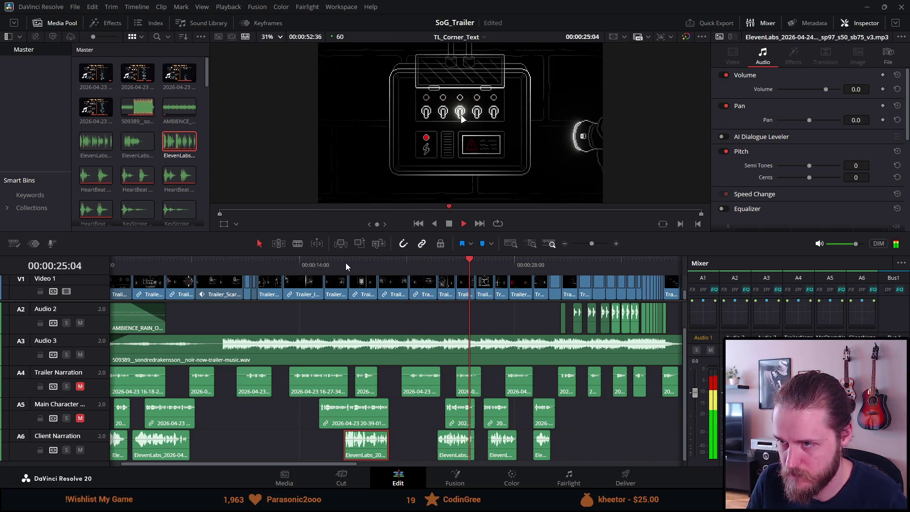
click(450, 224)
key(ctrl+z)
key(ctrl+z)
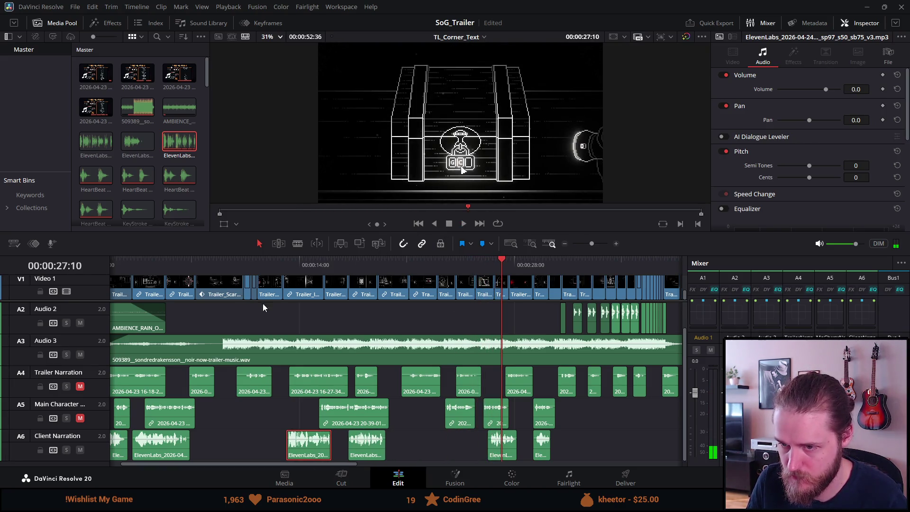
key(Home)
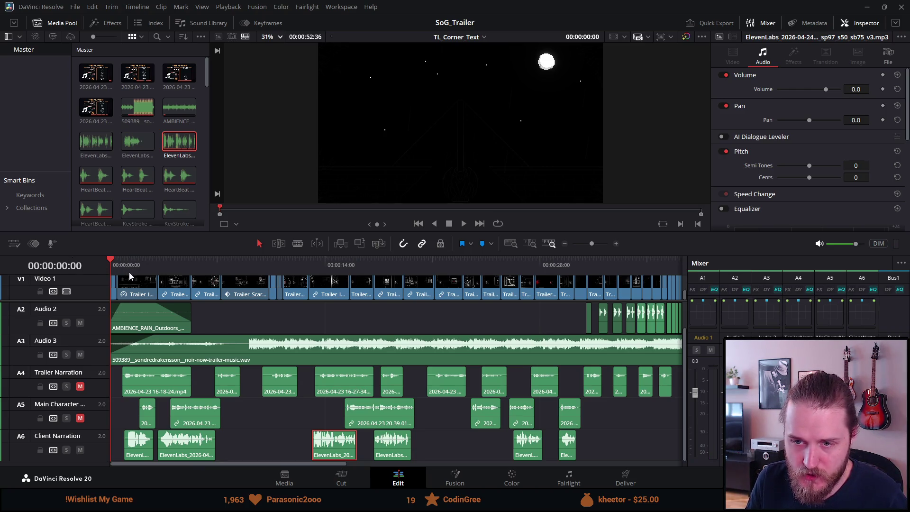
Step: Move the first Client Narration clip slightly earlier and replay the opening to check its timing
key(space)
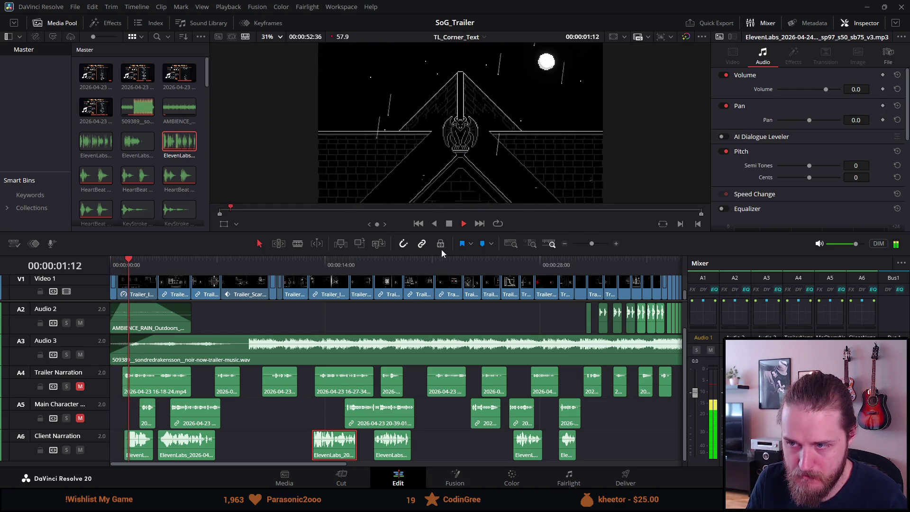
key(space)
scroll(161, 386, up, 3)
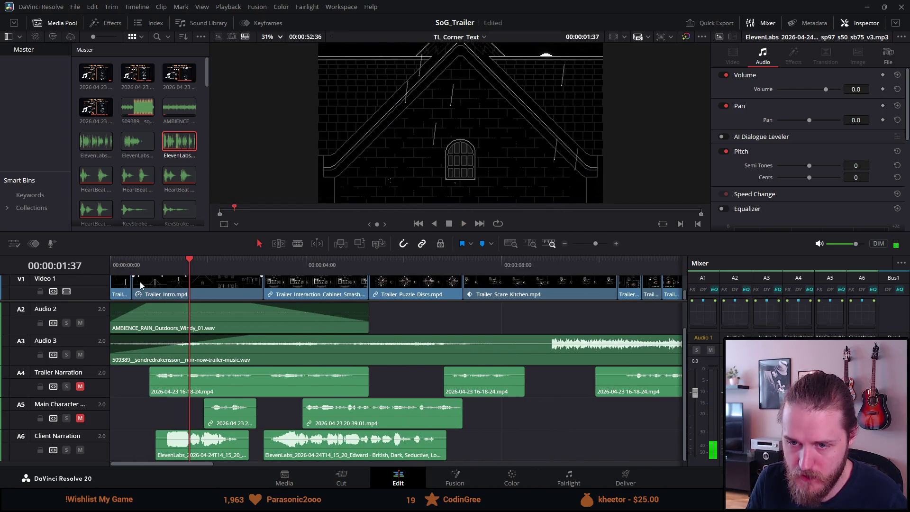
drag(129, 265, 143, 268)
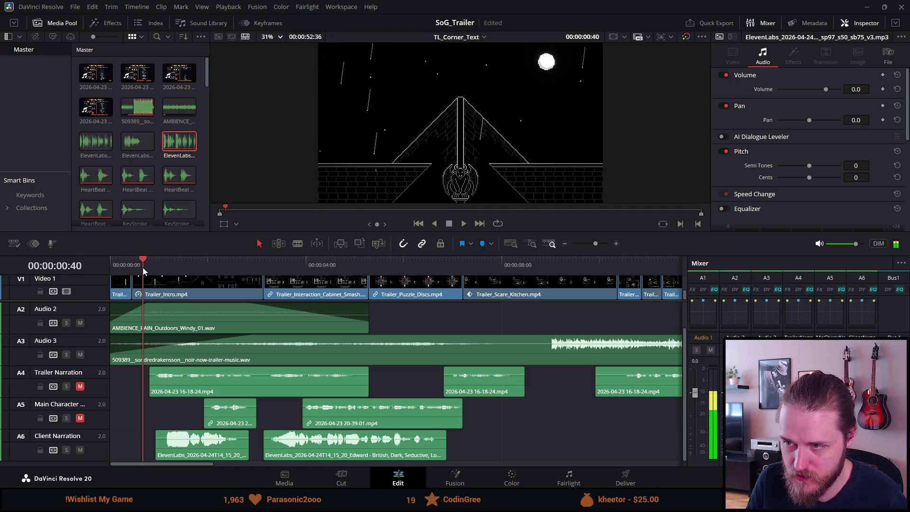
drag(195, 456, 173, 456)
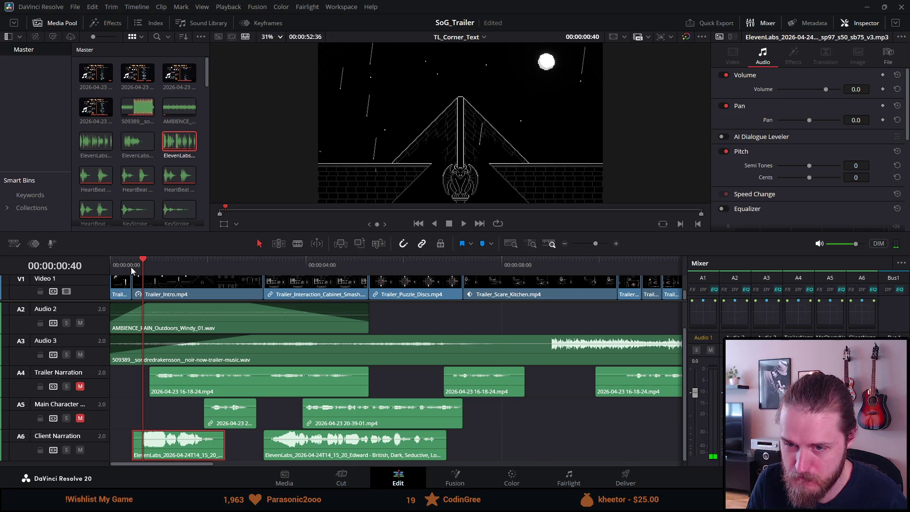
key(Home)
key(space)
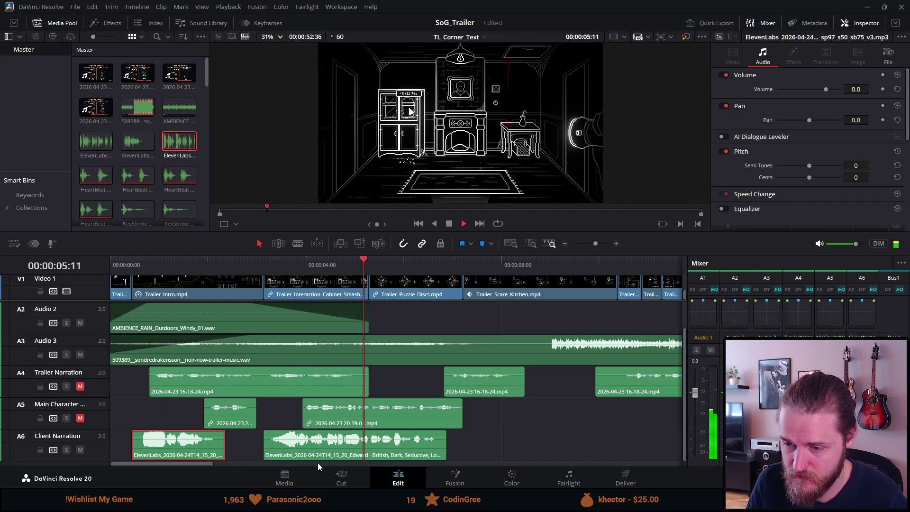
Step: Nudge the second Client Narration clip slightly earlier and replay from about 2.5 seconds
click(264, 263)
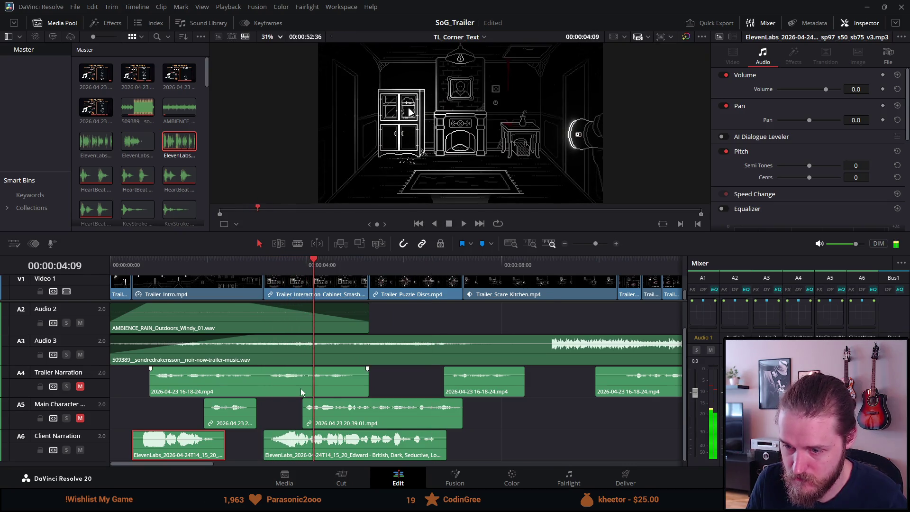
scroll(301, 388, up, 2)
drag(342, 445, 331, 446)
click(280, 263)
key(space)
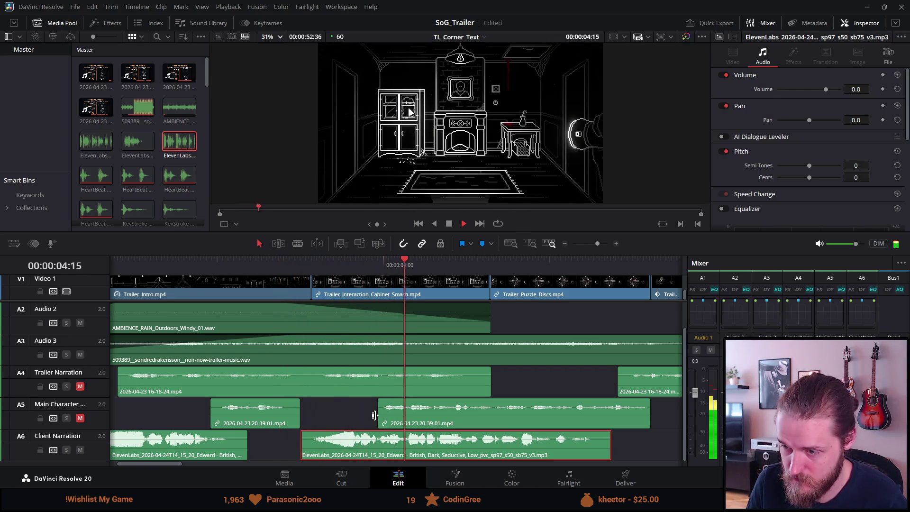
scroll(374, 416, down, 3)
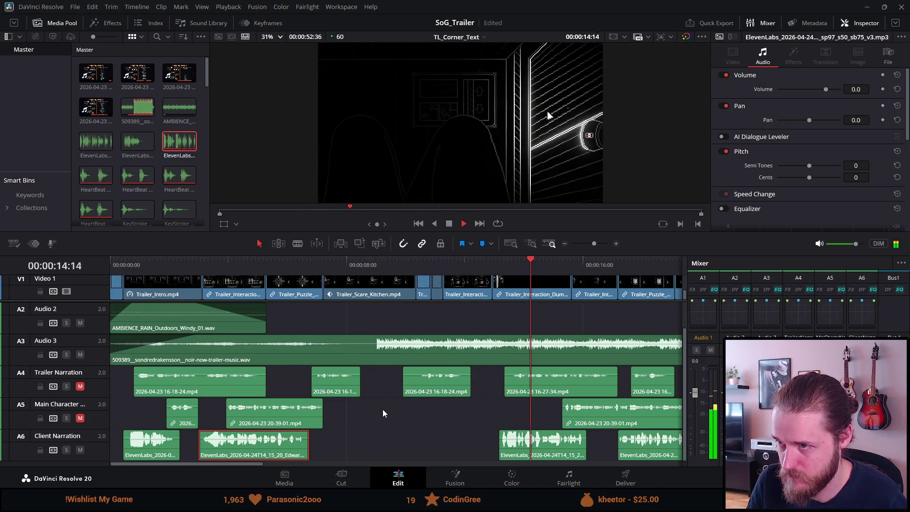
Step: Replay from just before the Client Narration line near 13 seconds
key(ctrl+minus)
key(ctrl+equal)
key(ctrl+equal)
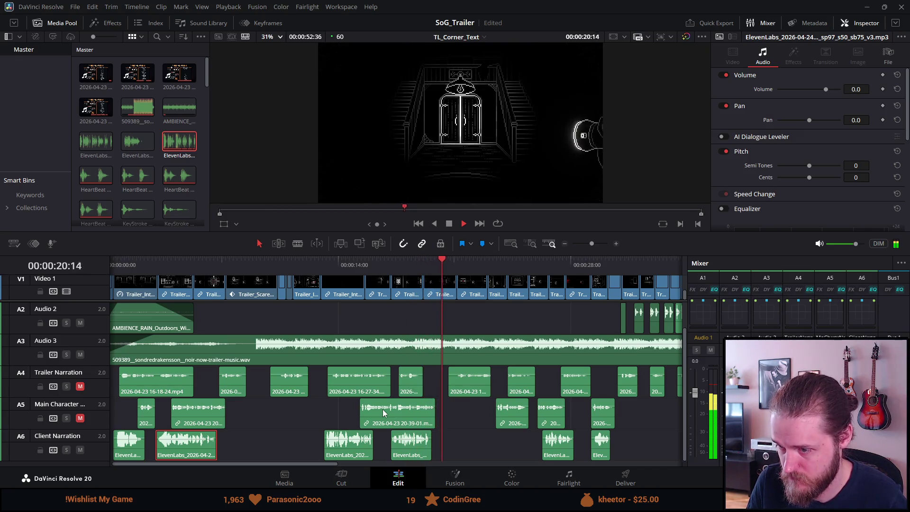
click(322, 262)
click(314, 262)
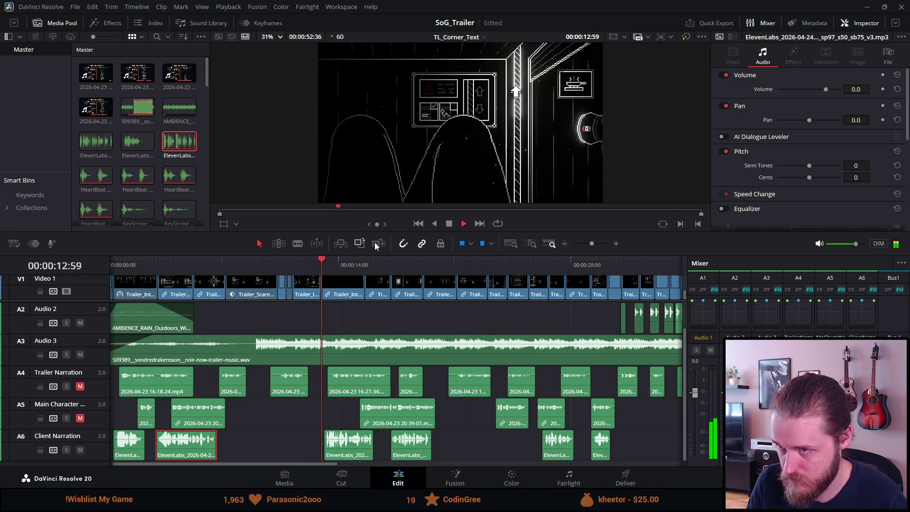
key(space)
scroll(326, 406, up, 5)
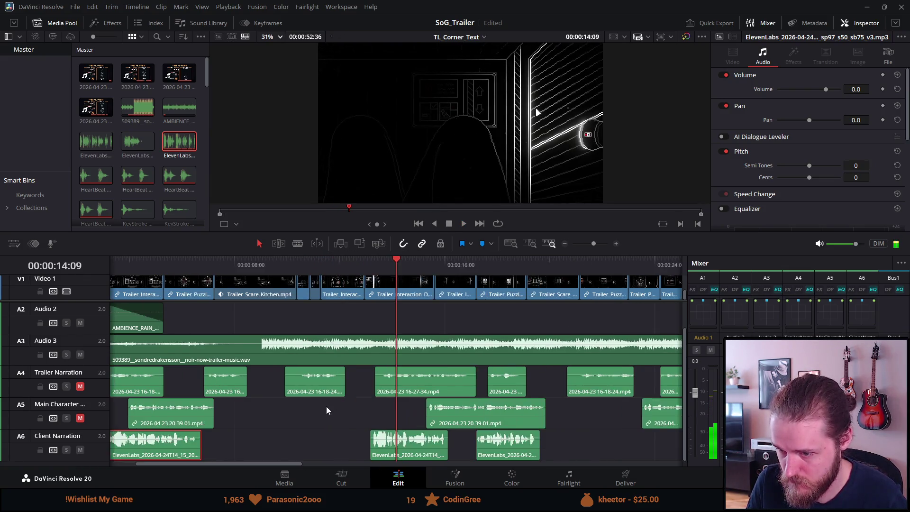
Step: Shift the 13-second Client Narration clip about 13 frames earlier and review from 12 seconds
drag(346, 443, 340, 445)
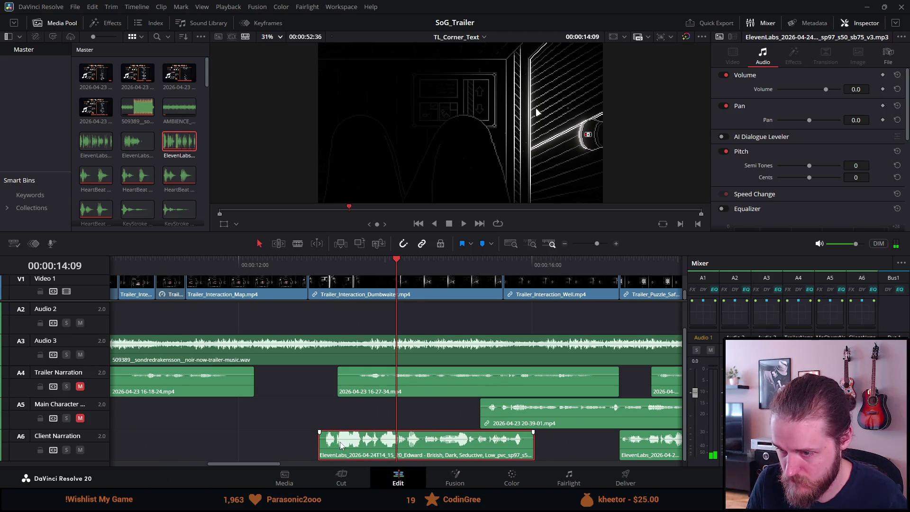
click(308, 267)
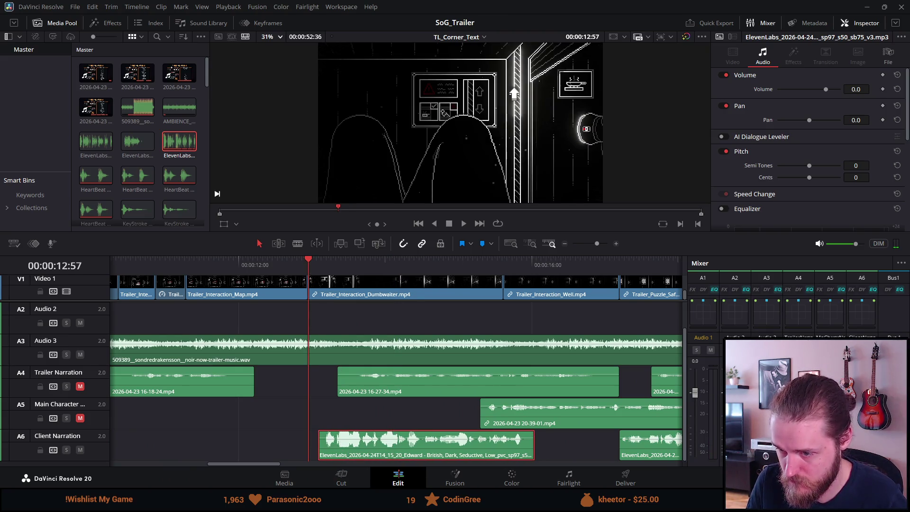
drag(353, 447, 339, 446)
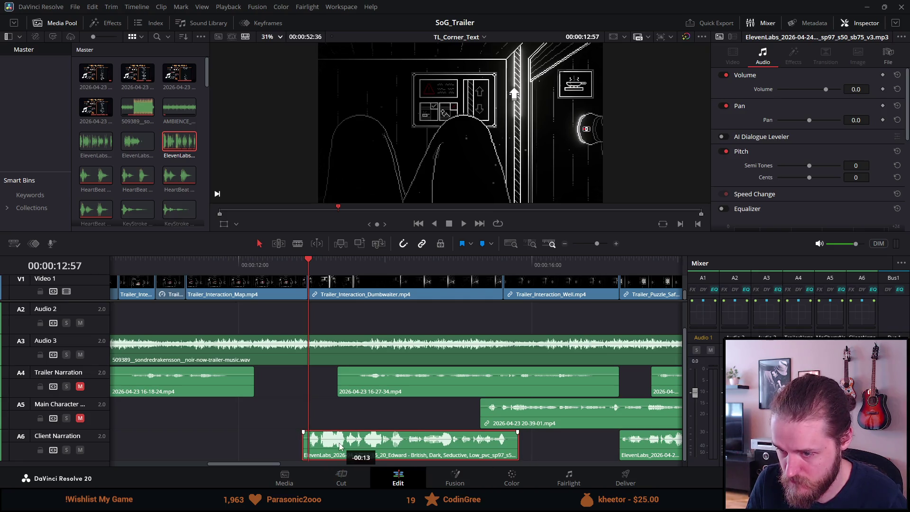
click(264, 261)
key(space)
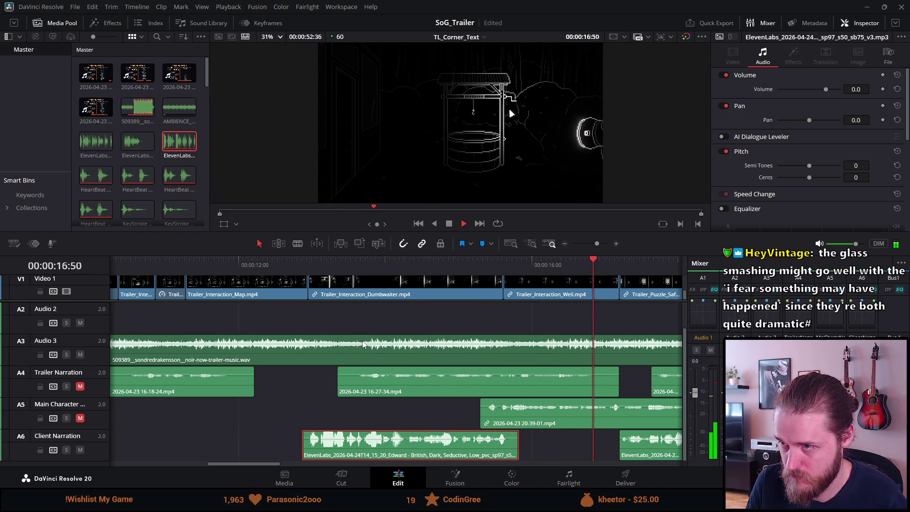
scroll(363, 364, down, 3)
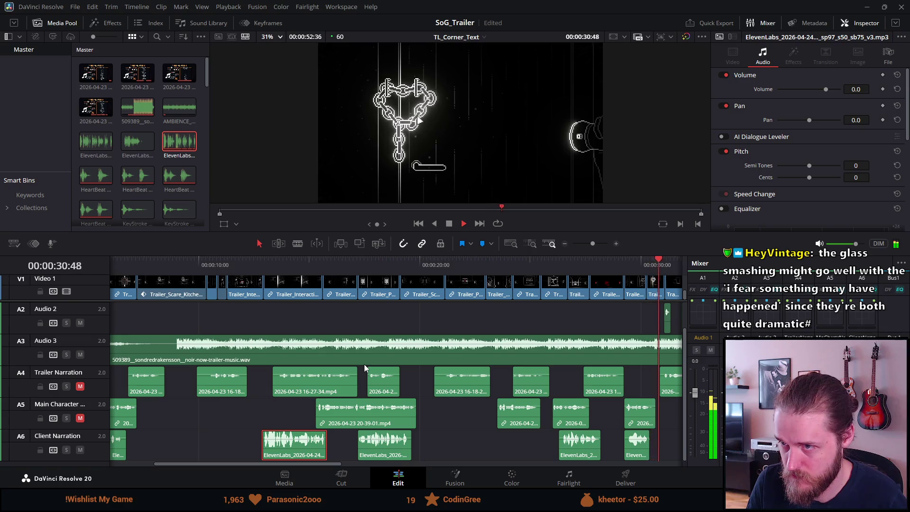
click(449, 224)
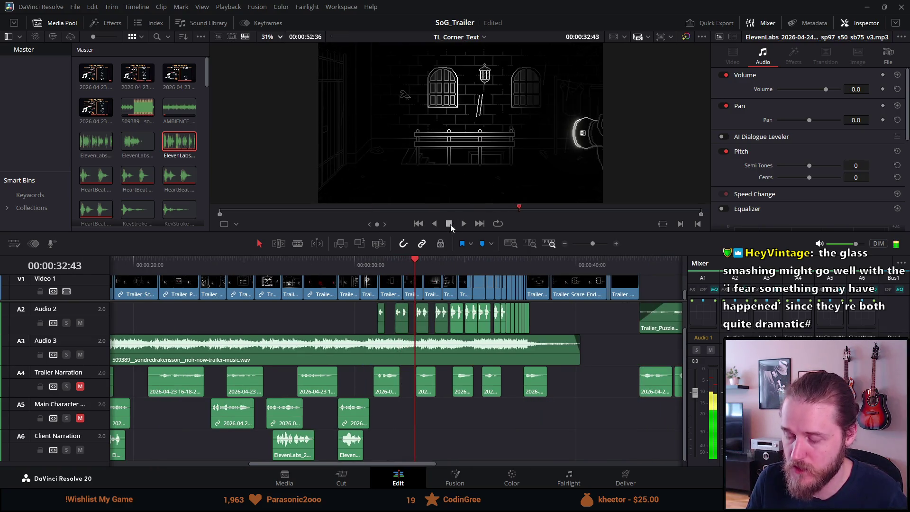
scroll(334, 384, down, 5)
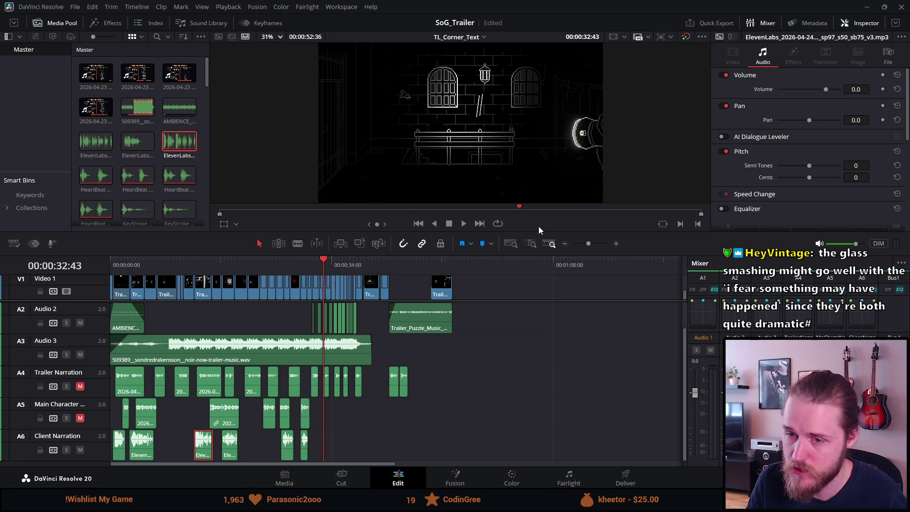
Step: Play the trailer from about 7 seconds to review the narration lines
click(158, 261)
key(space)
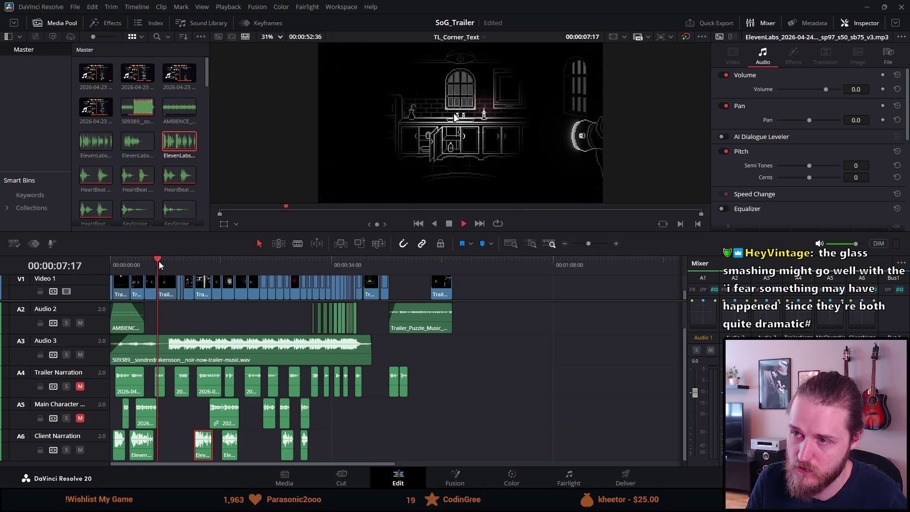
scroll(168, 385, up, 2)
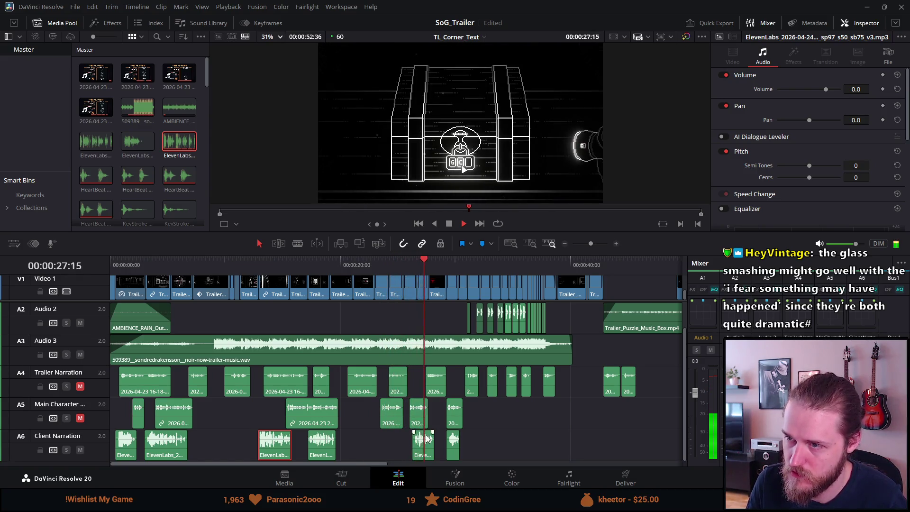
scroll(419, 434, up, 2)
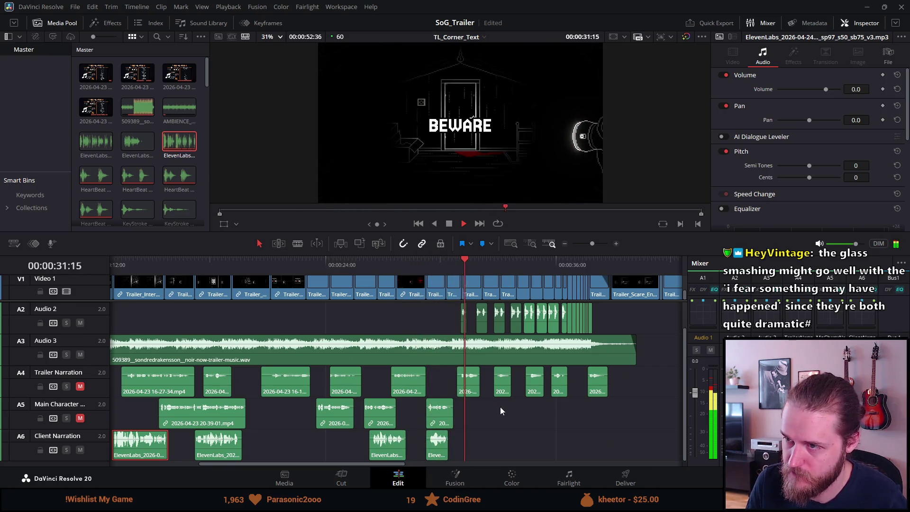
key(space)
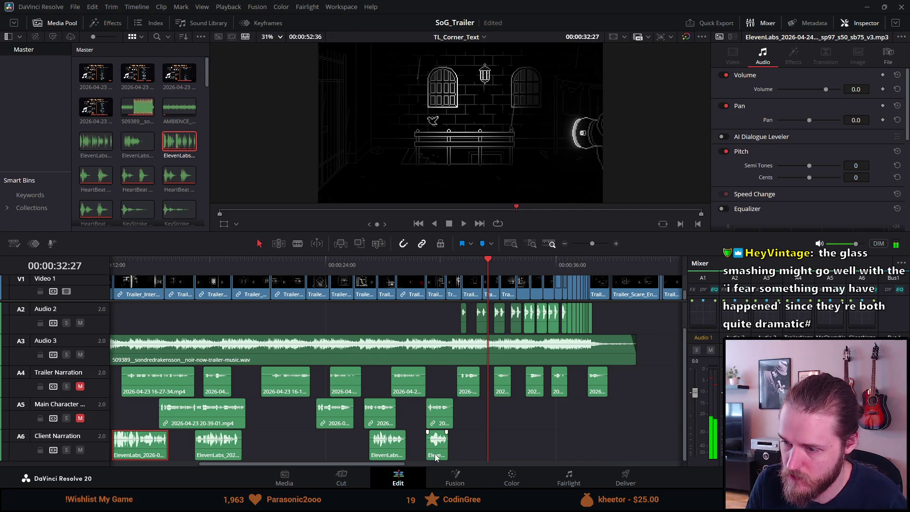
Step: Move the Client Narration clip about two seconds later (+02:04) and review it from 27 seconds
mouse_move(397, 451)
mouse_down()
mouse_move(436, 455)
mouse_move(432, 448)
mouse_up()
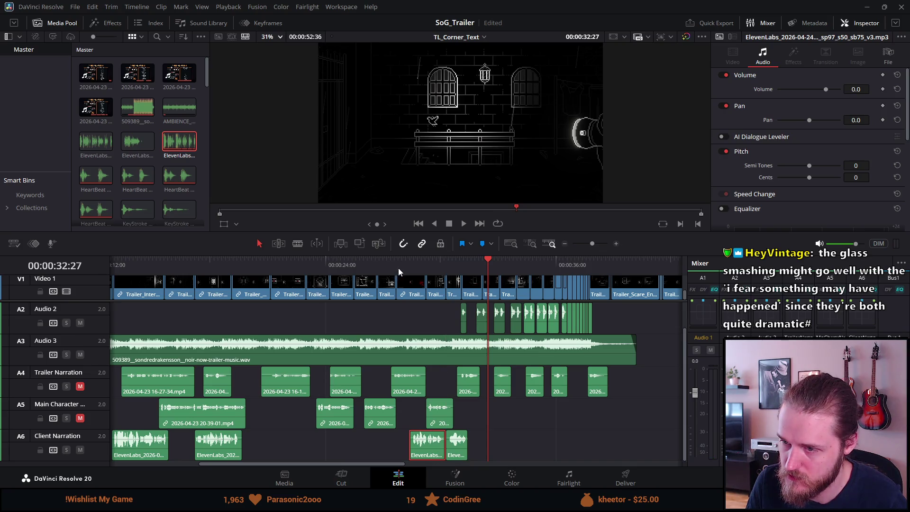
click(399, 268)
key(space)
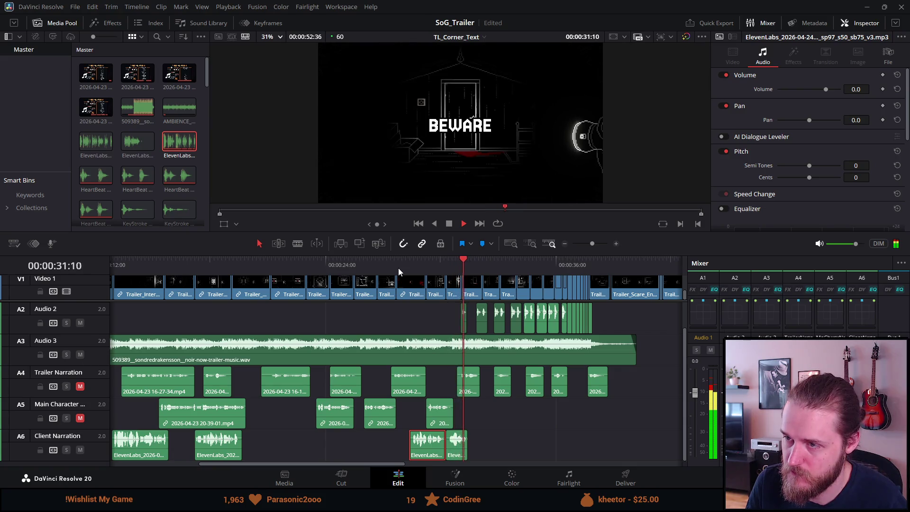
key(Delete)
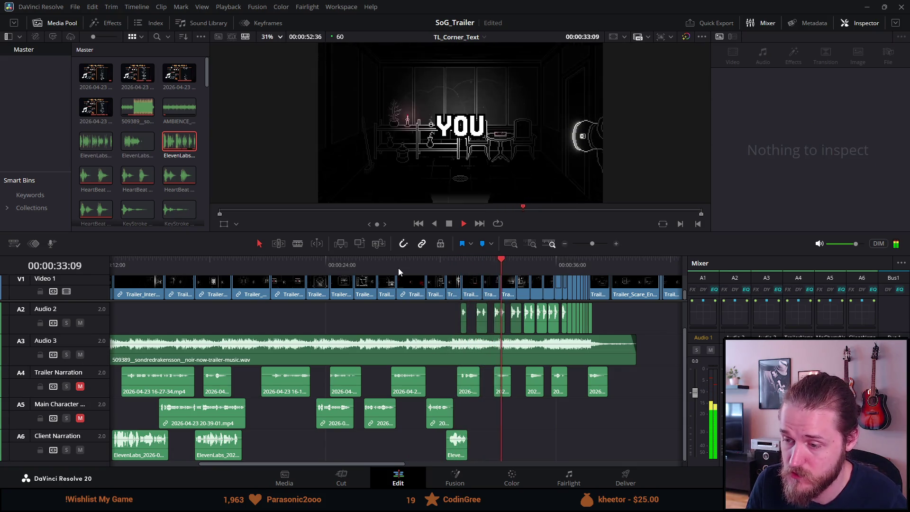
key(ctrl+z)
key(ctrl+z)
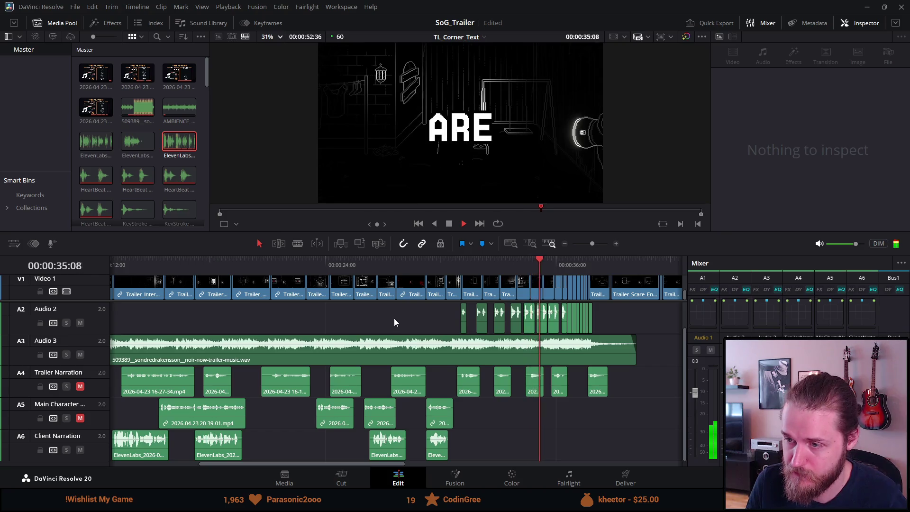
scroll(392, 318, down, 4)
key(Home)
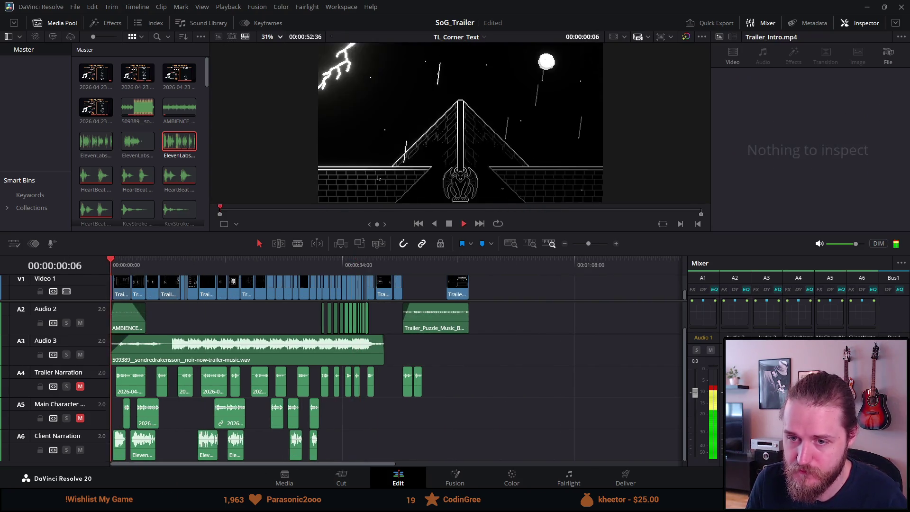
key(p)
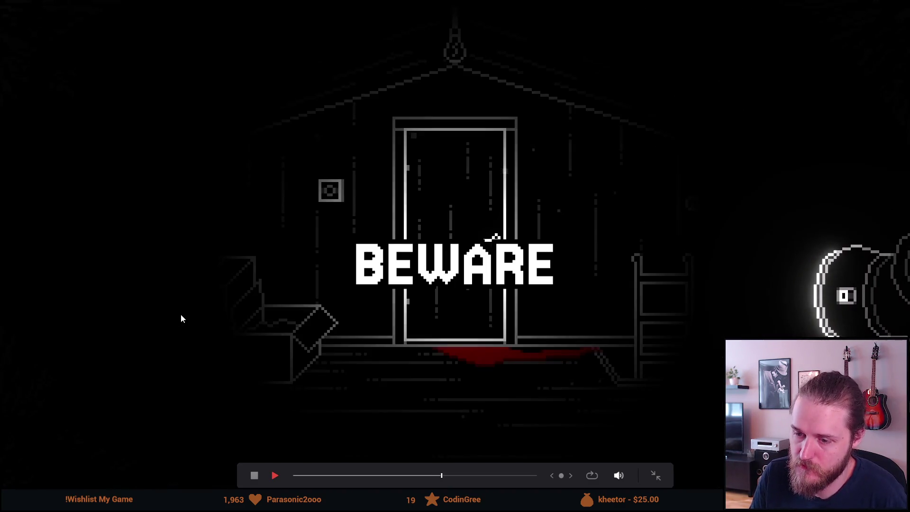
key(Escape)
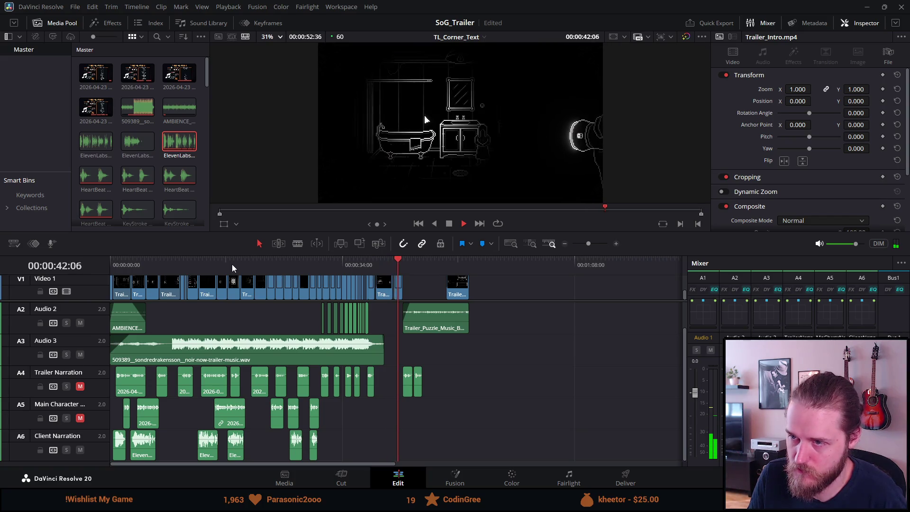
Step: Stop playback and bring the playhead back to 00:00:00:00
click(449, 223)
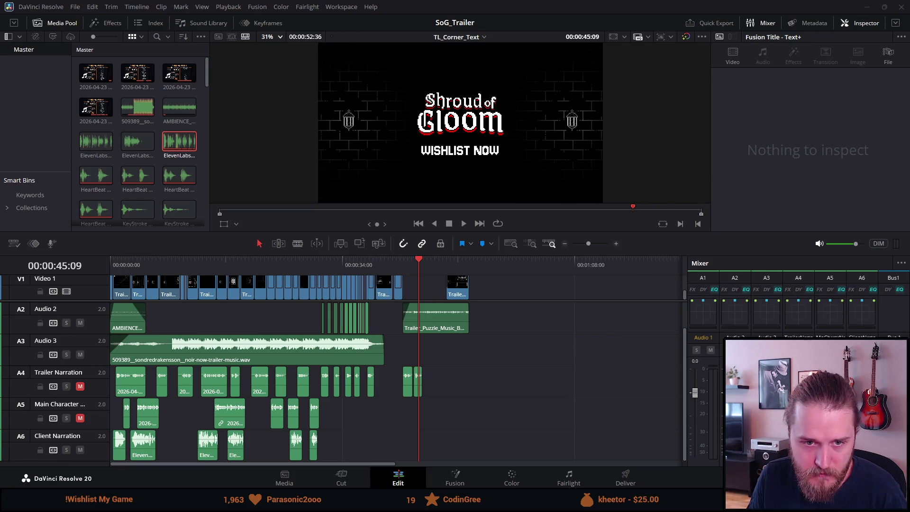
drag(129, 261, 33, 258)
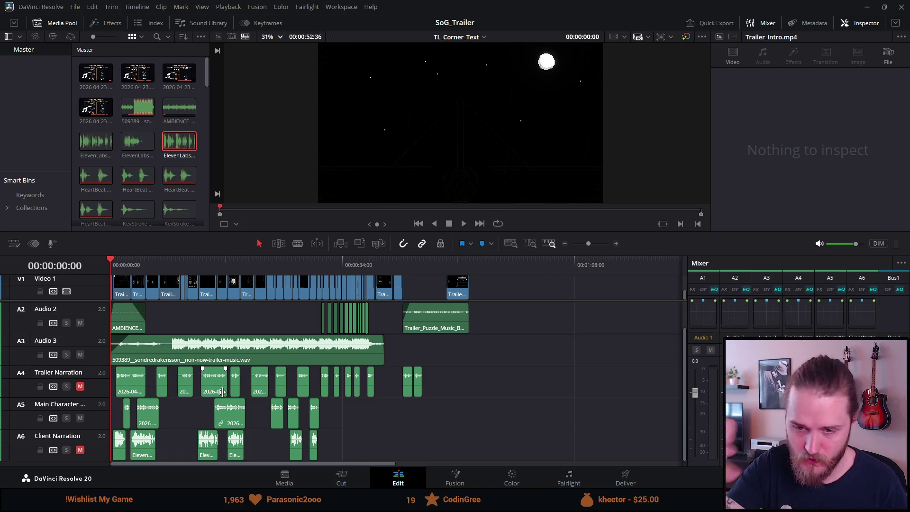
Step: Watch the trailer full-screen to the Wishlist Now card, then unmute track A6 Client Narration
key(p)
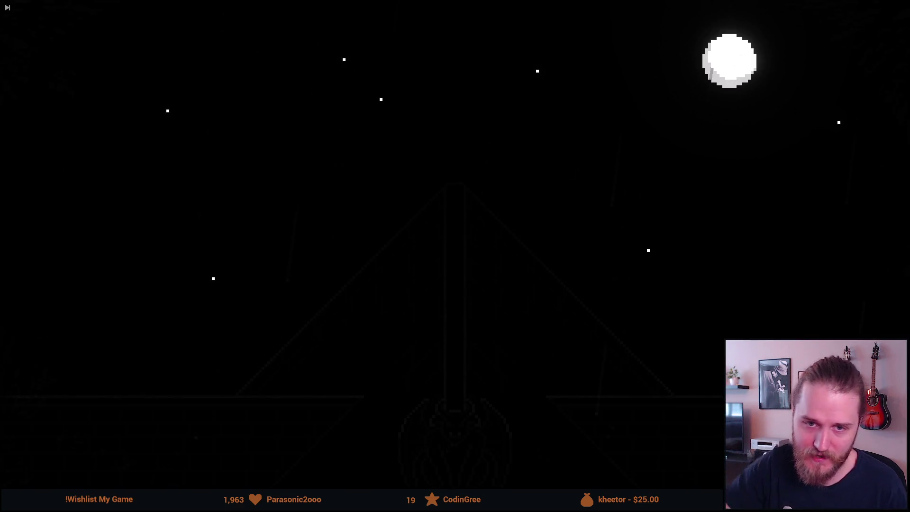
key(space)
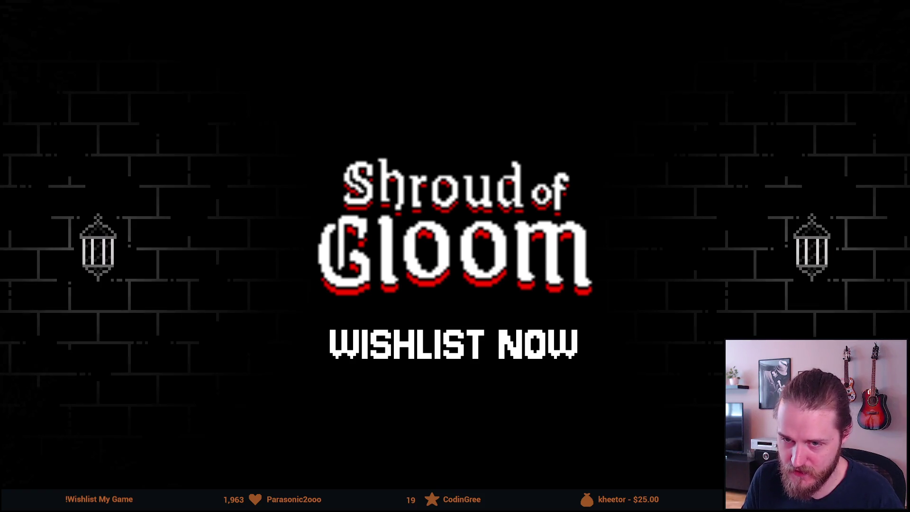
mouse_move(232, 388)
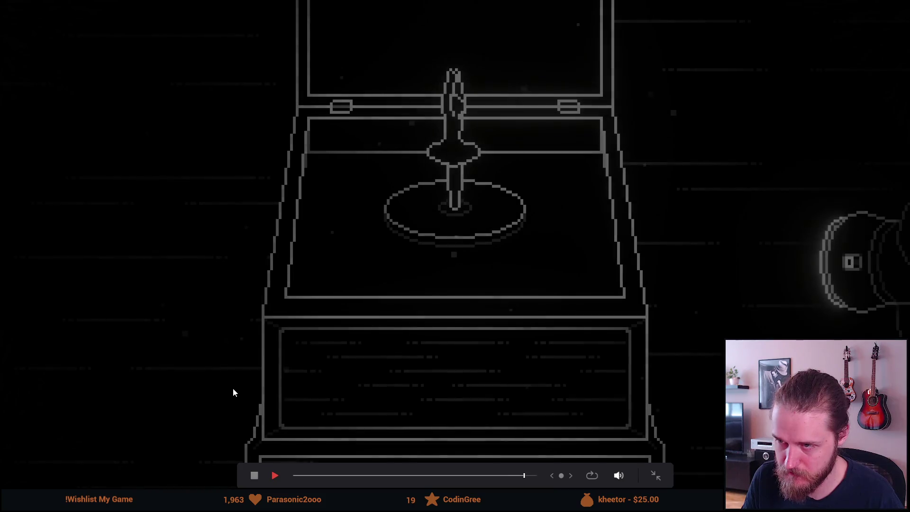
key(Escape)
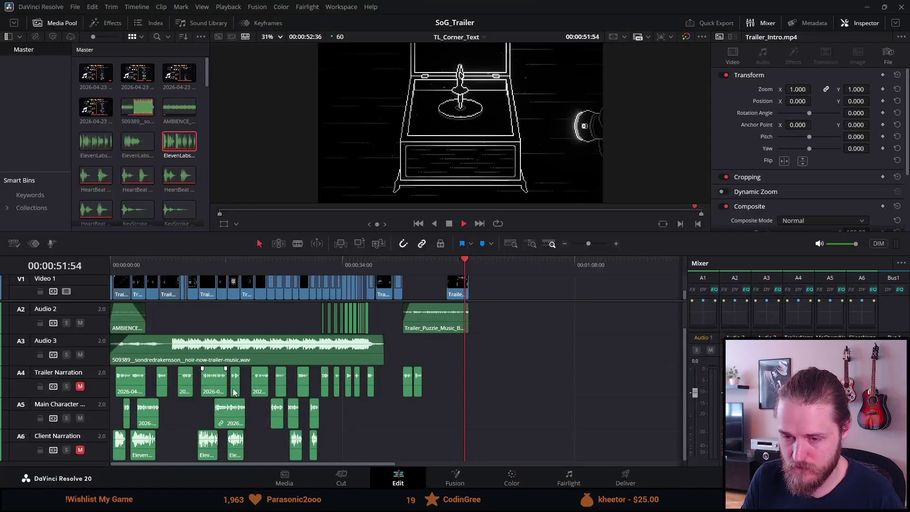
key(space)
click(80, 450)
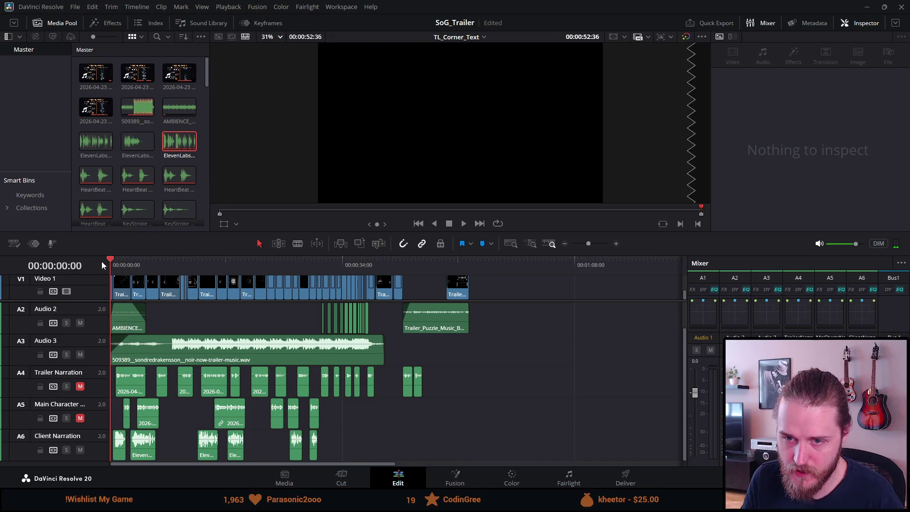
key(Home)
key(p)
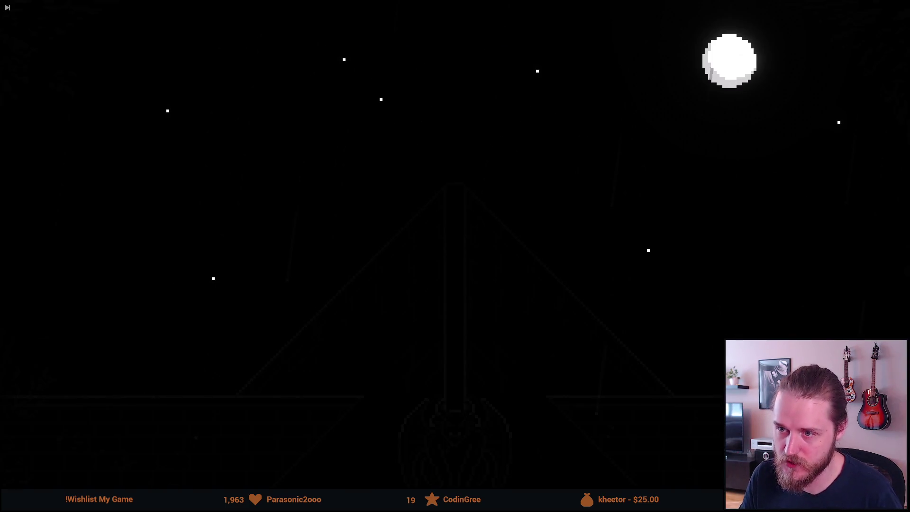
key(space)
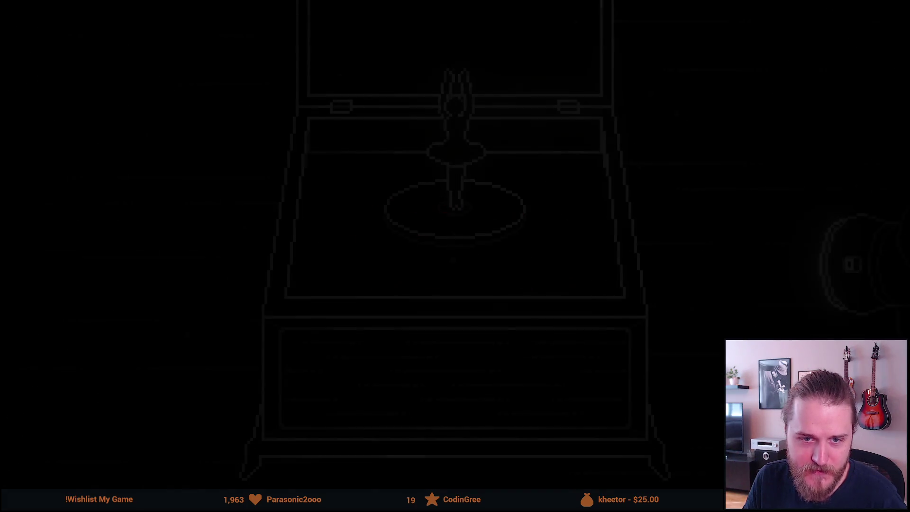
key(Escape)
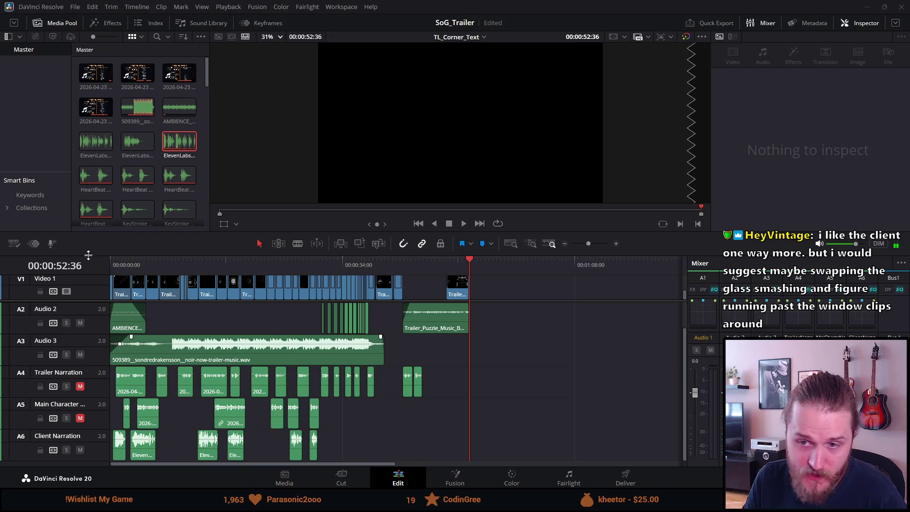
Step: Preview the trailer opening from near the start
click(116, 264)
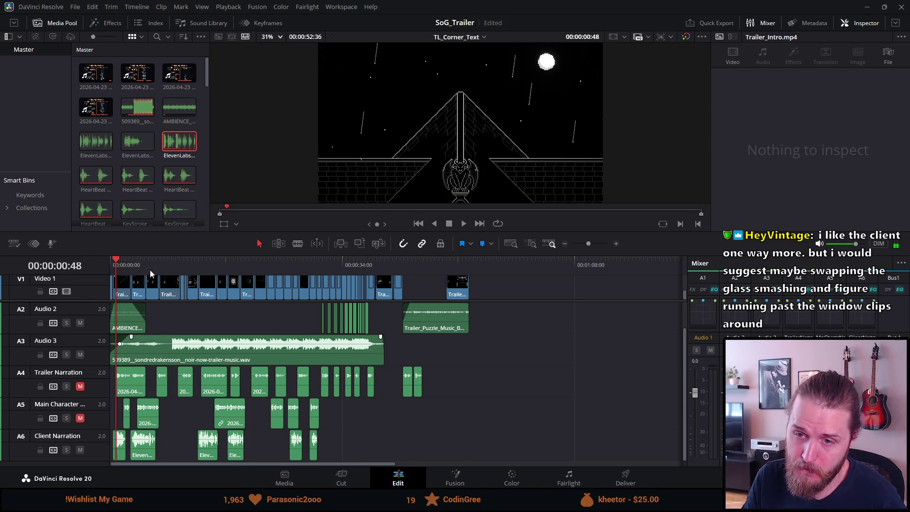
scroll(150, 269, up, 2)
key(space)
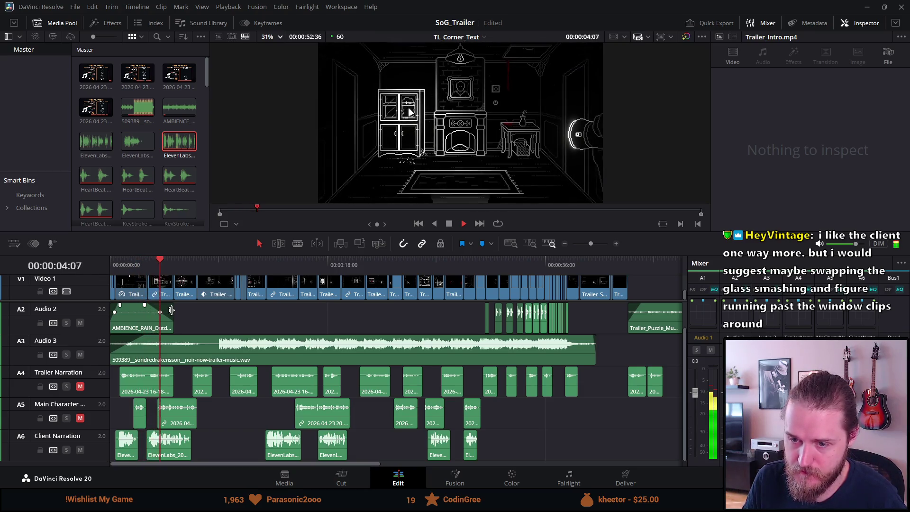
scroll(357, 285, up, 3)
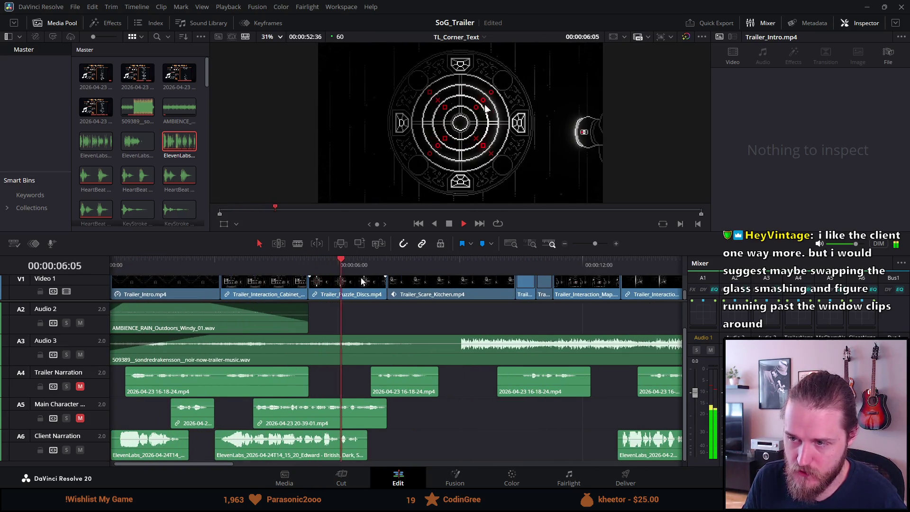
click(446, 226)
Step: Move the Edward narration clip on A6 slightly earlier and replay from the timeline start
drag(283, 445, 258, 446)
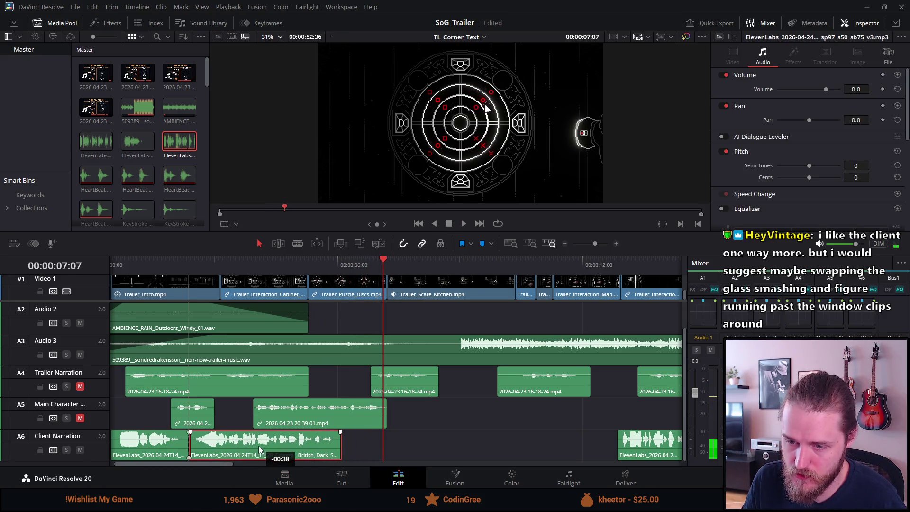
click(220, 268)
key(space)
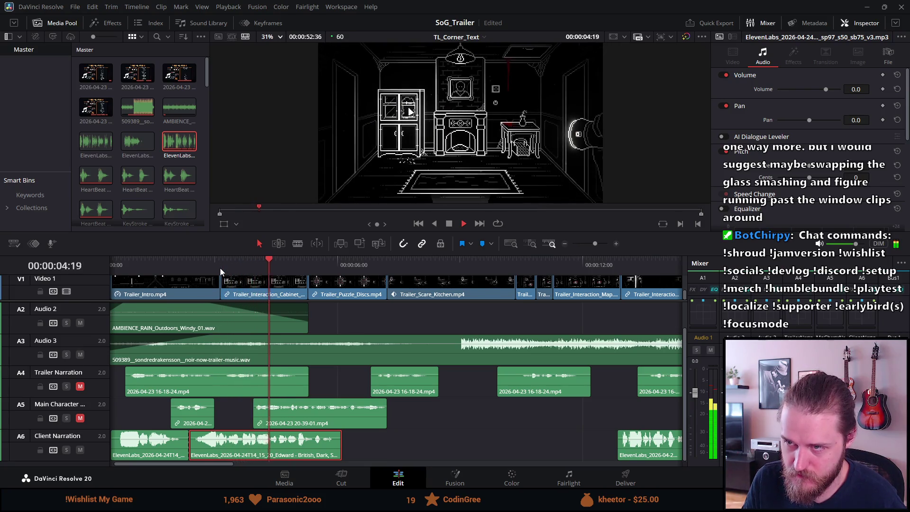
key(Home)
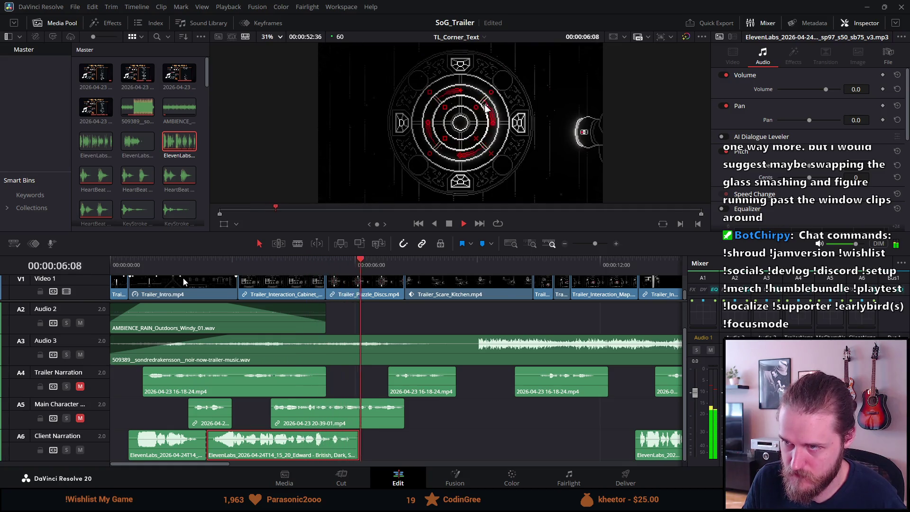
scroll(207, 323, up, 1)
scroll(207, 325, down, 2)
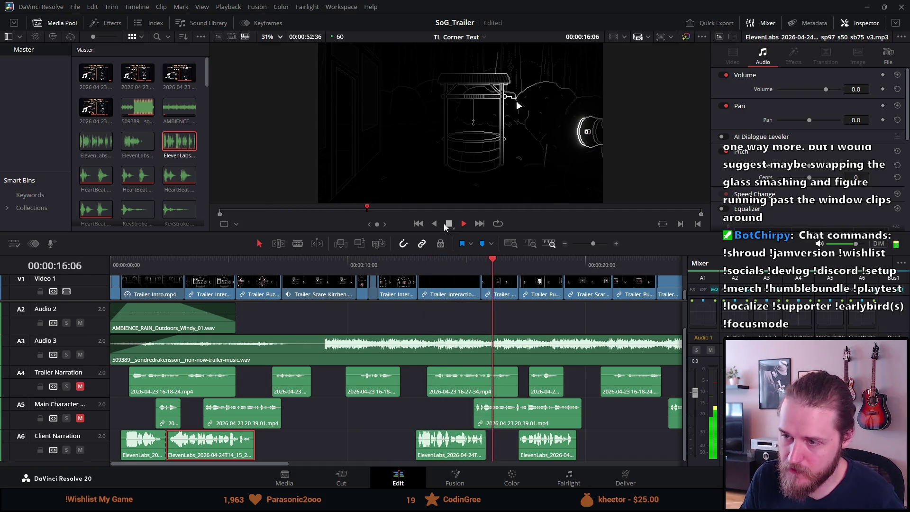
click(448, 223)
Step: Nudge the Edward clip slightly later, to near the 3-second mark
key(shift+period)
key(shift+period)
key(shift+period)
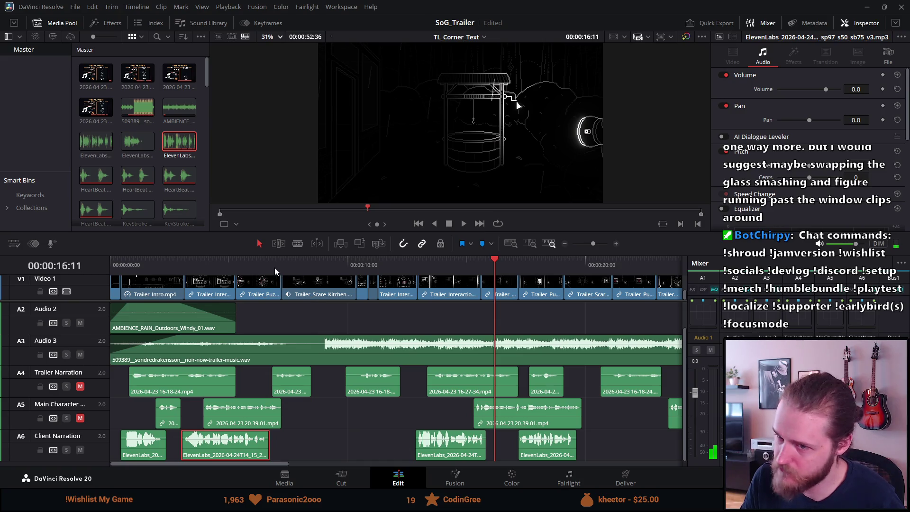
click(275, 266)
scroll(300, 319, down, 3)
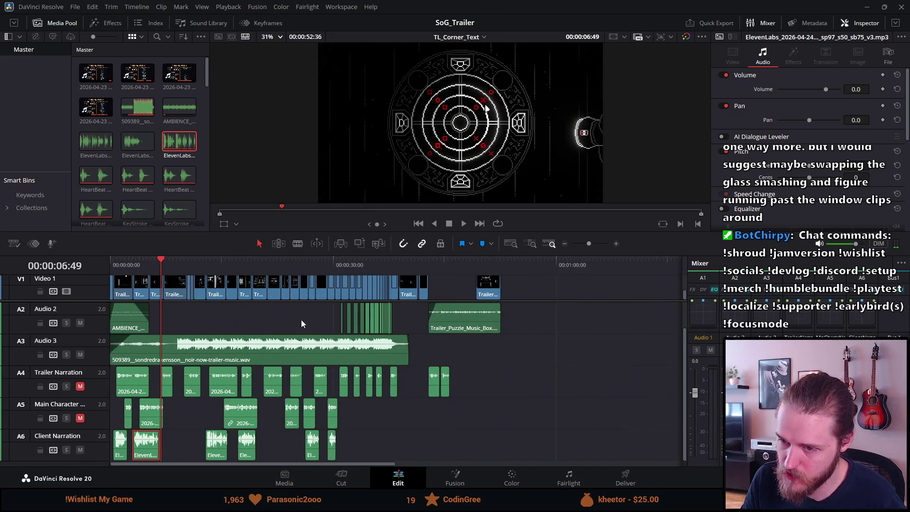
Step: Deselect the narration clip and park the playhead on the kitchen shot
scroll(301, 320, up, 3)
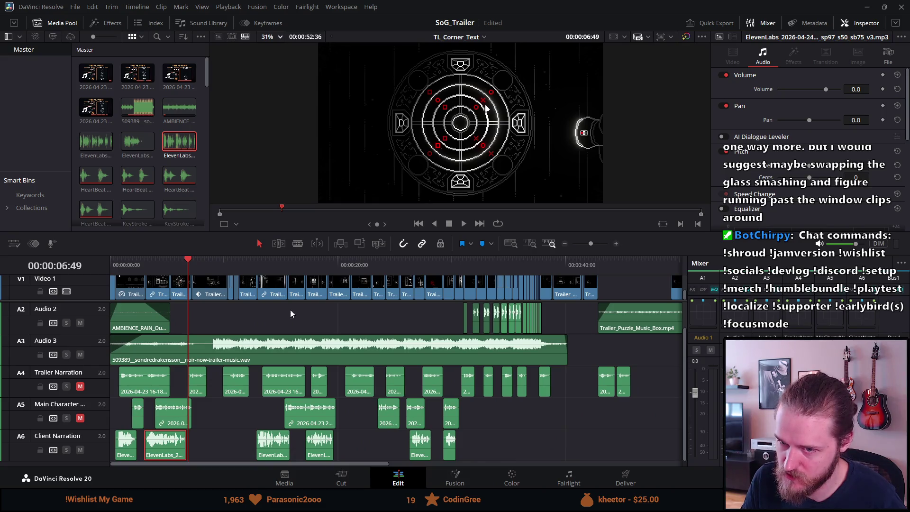
click(200, 407)
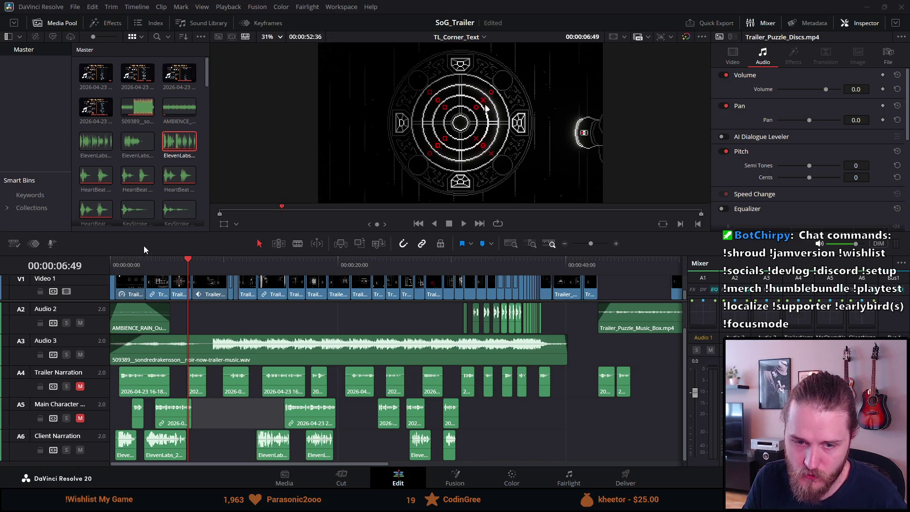
click(154, 263)
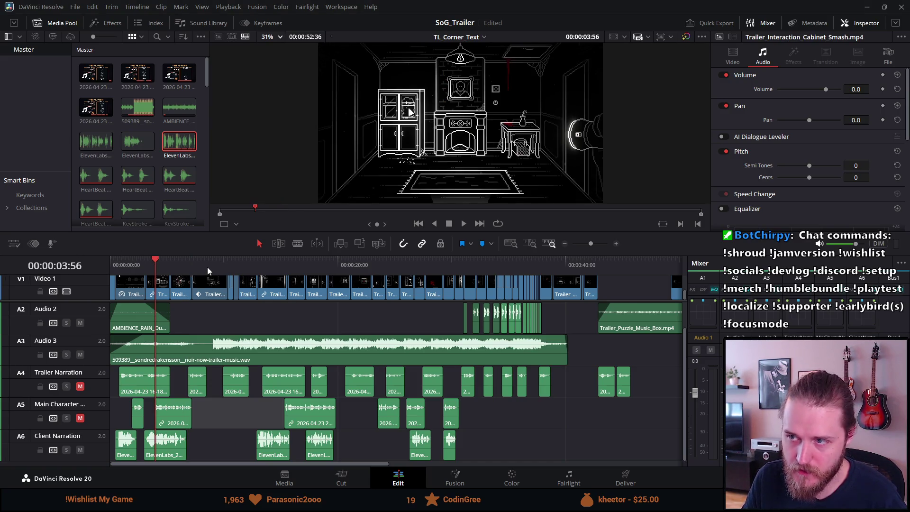
click(207, 266)
scroll(141, 327, up, 2)
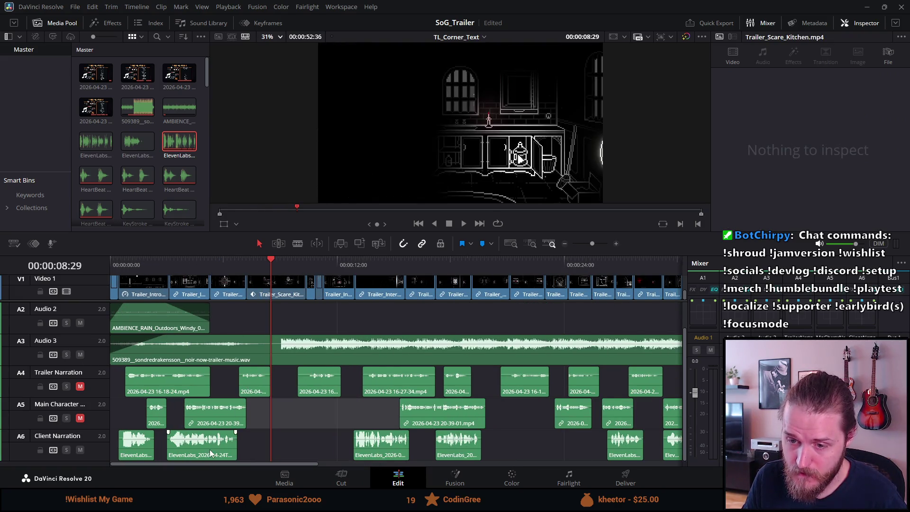
Step: Push the second Client Narration clip about 2:17 later and play from the kitchen shot
drag(210, 452, 265, 456)
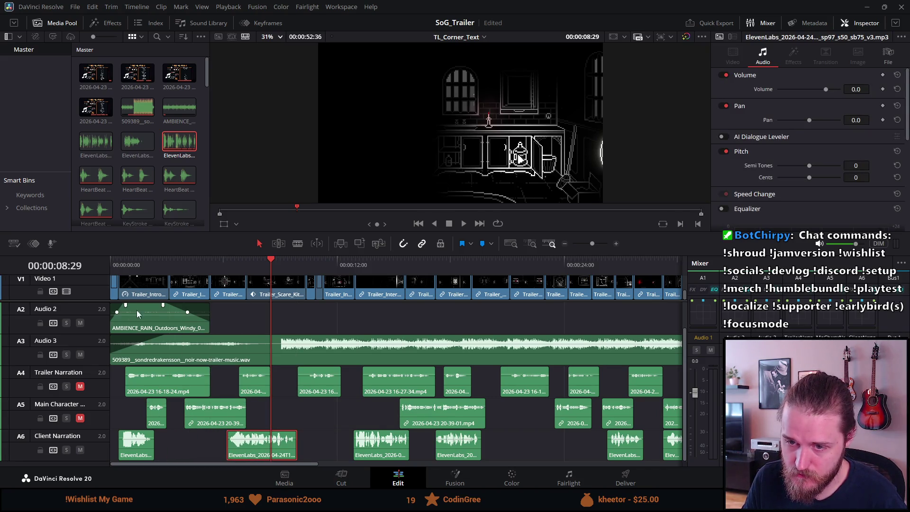
click(131, 269)
click(128, 268)
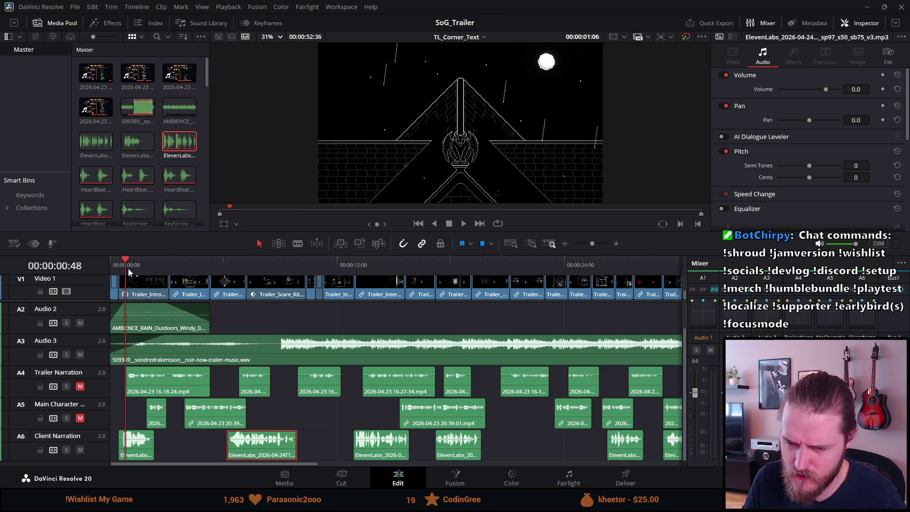
click(278, 268)
click(266, 263)
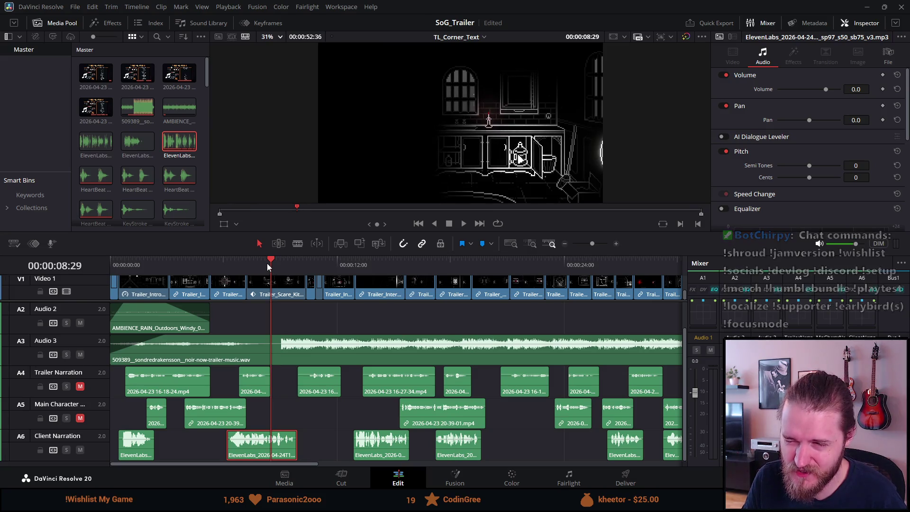
key(space)
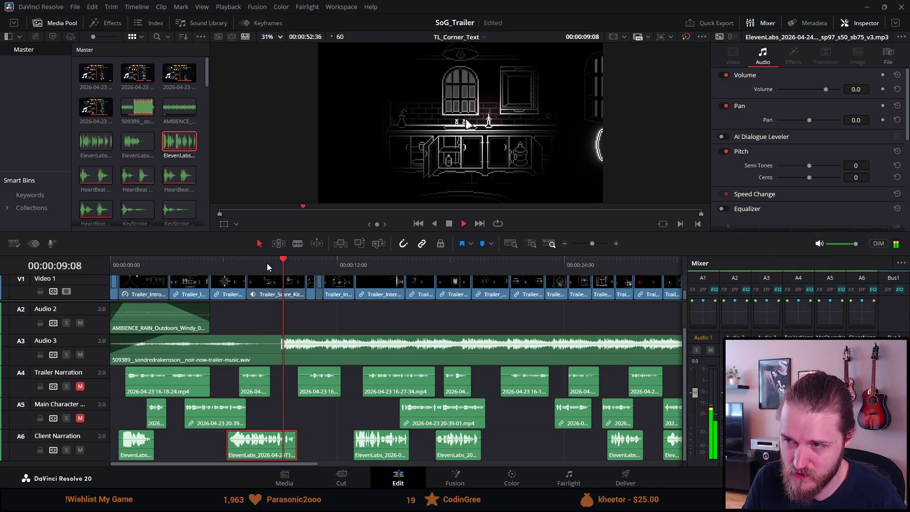
click(447, 224)
Step: Play from near the start, stop at 10:19, and enlarge the timeline to show all tracks
key(space)
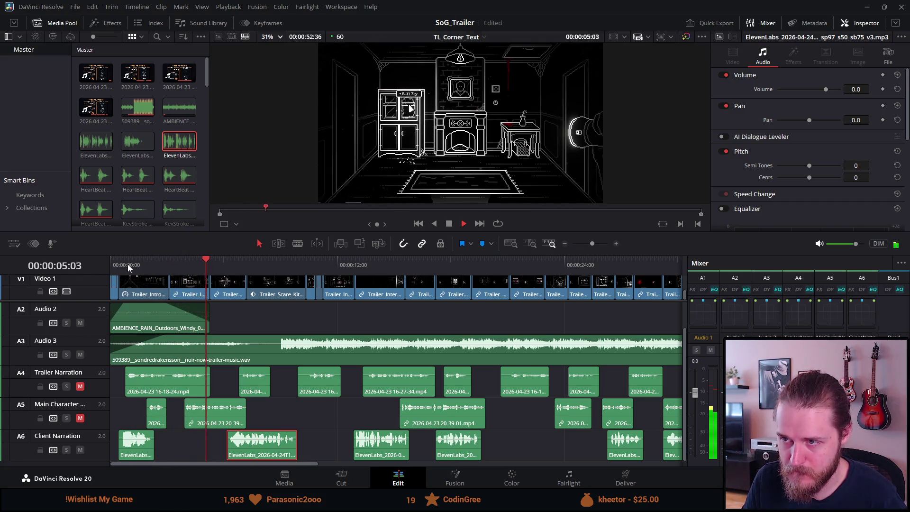
click(451, 224)
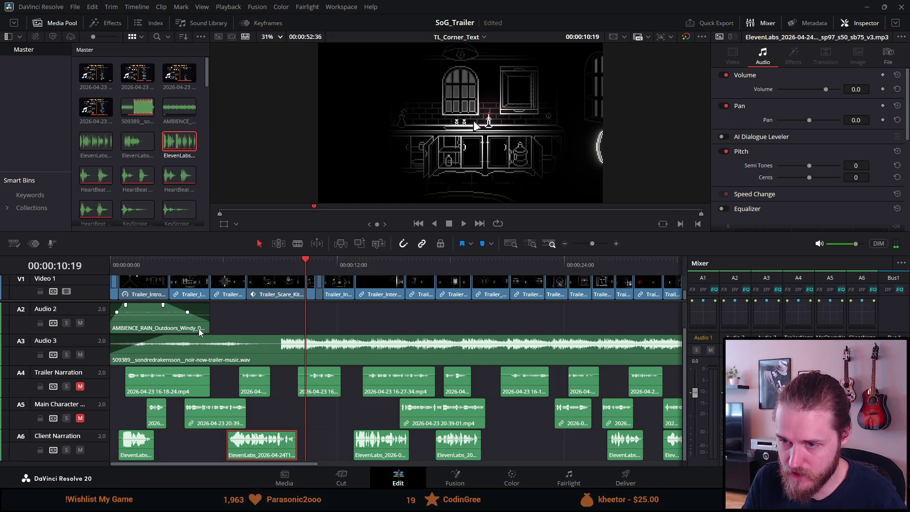
scroll(199, 331, down, 2)
mouse_move(179, 255)
mouse_down()
mouse_move(181, 203)
mouse_move(182, 224)
mouse_up()
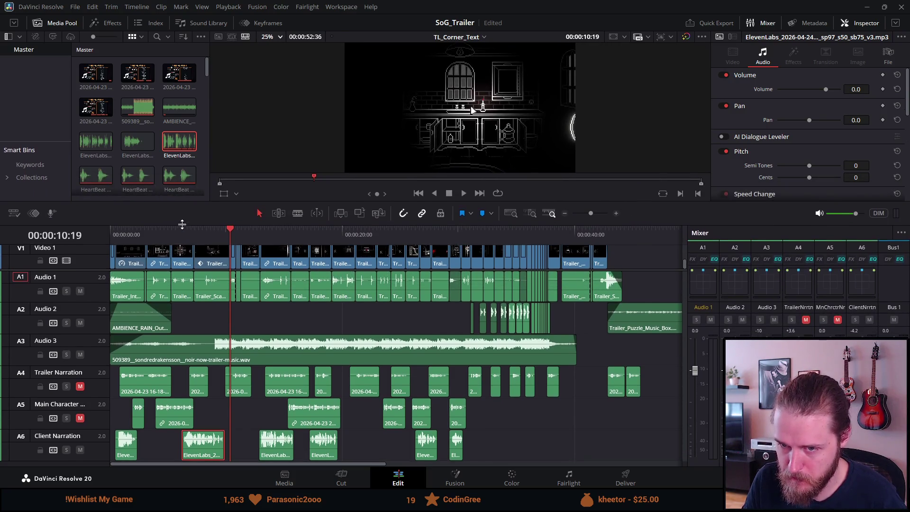
Step: Scrub the opening shots, move the second Client Narration clip about 3 seconds earlier, and return to 00:00:00:00
click(155, 242)
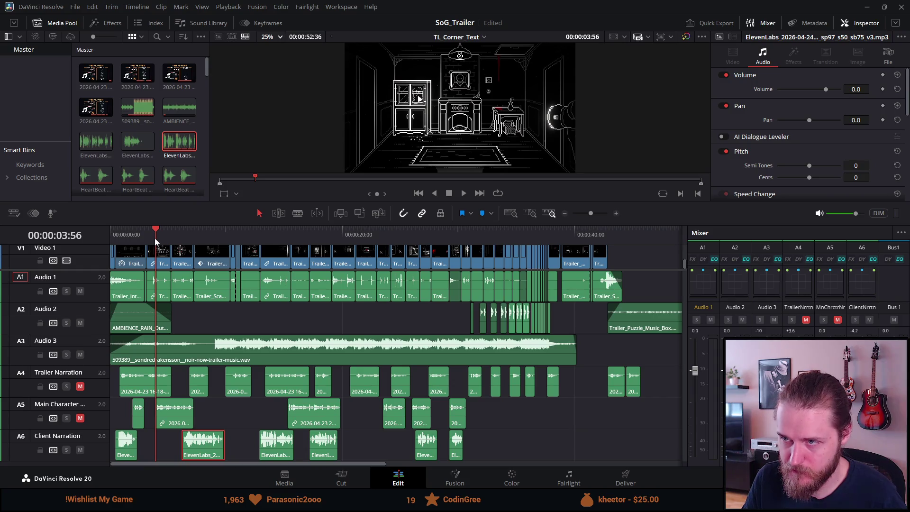
click(174, 234)
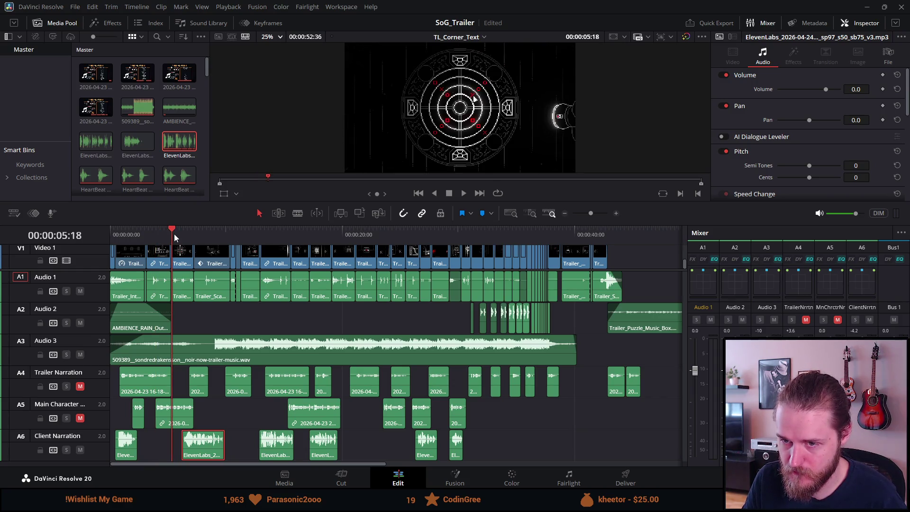
click(198, 237)
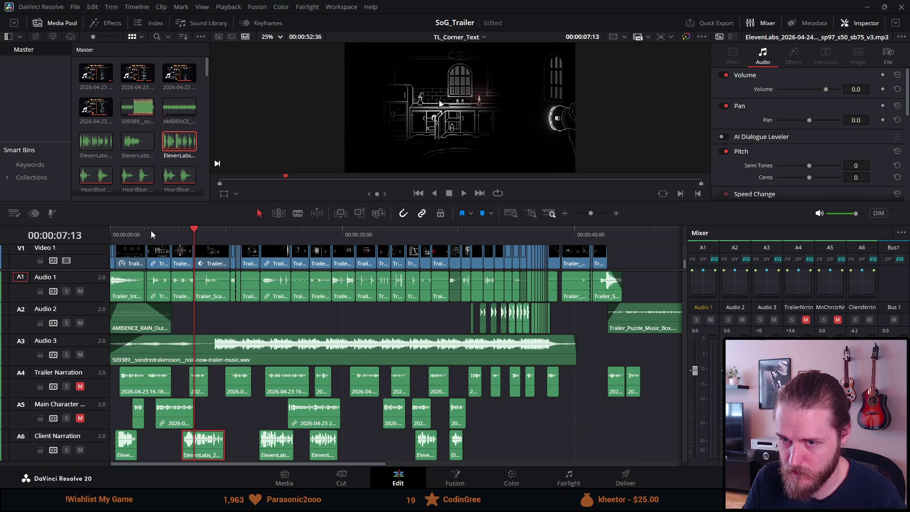
drag(212, 441, 174, 440)
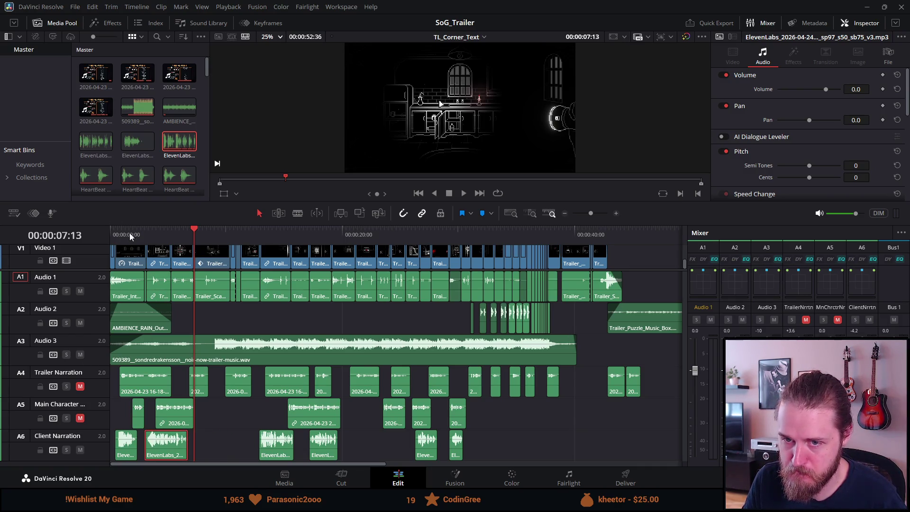
drag(129, 233, 100, 228)
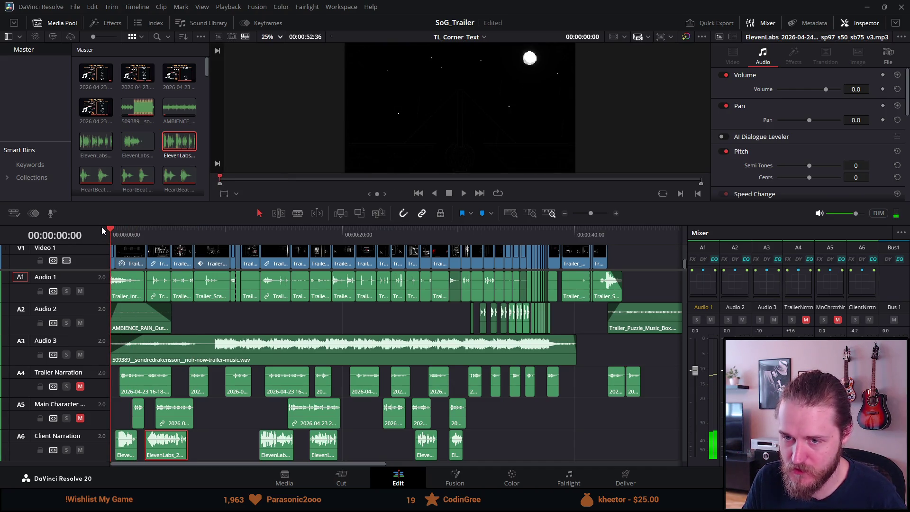
Step: Play the SoG_Trailer full screen from the beginning through to the end
key(p)
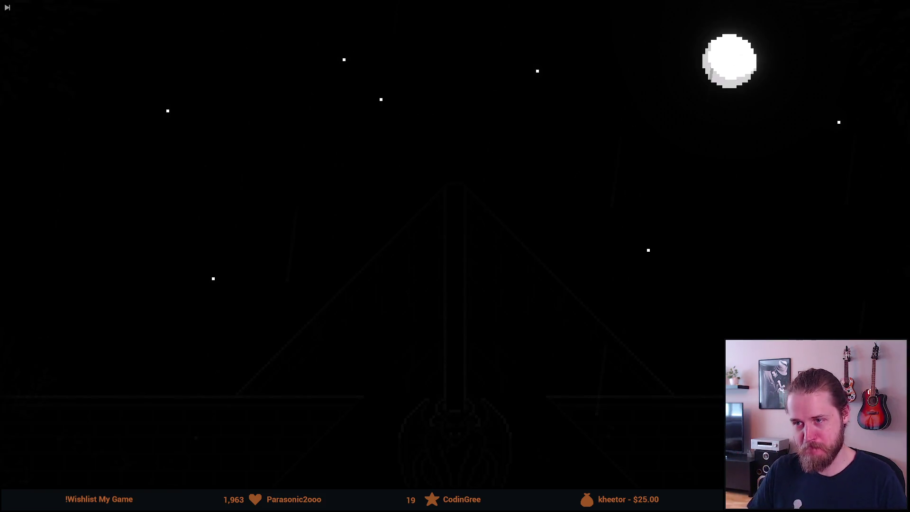
key(space)
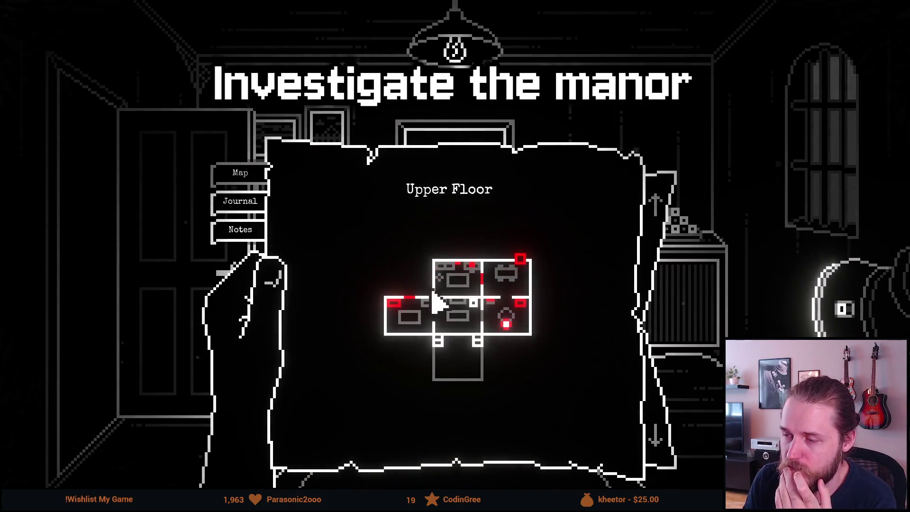
click(463, 281)
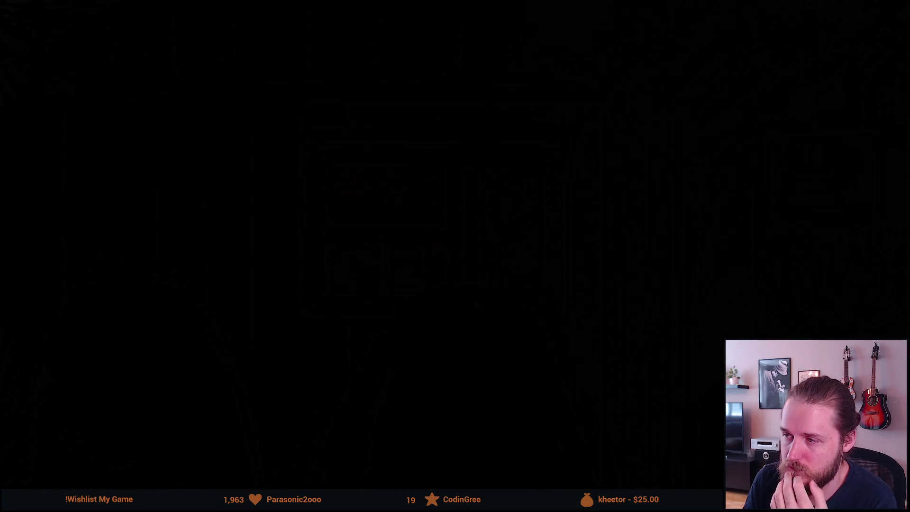
click(704, 224)
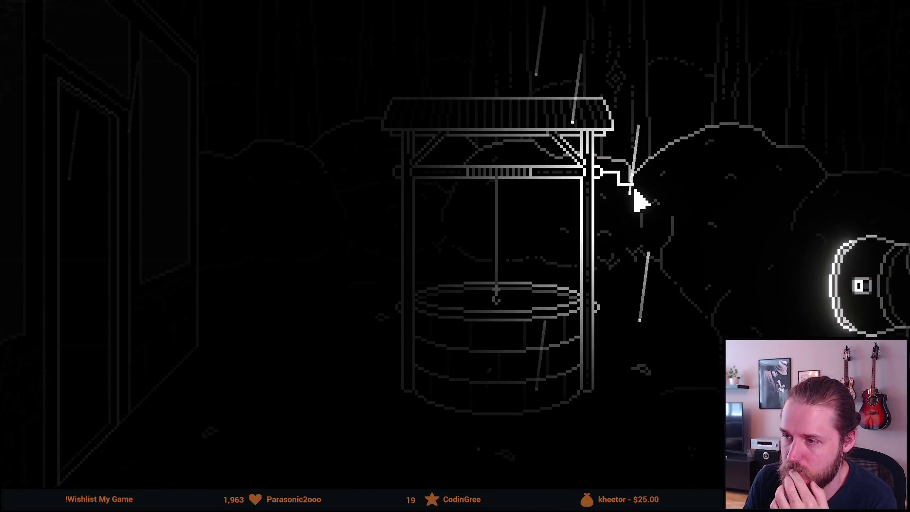
click(571, 239)
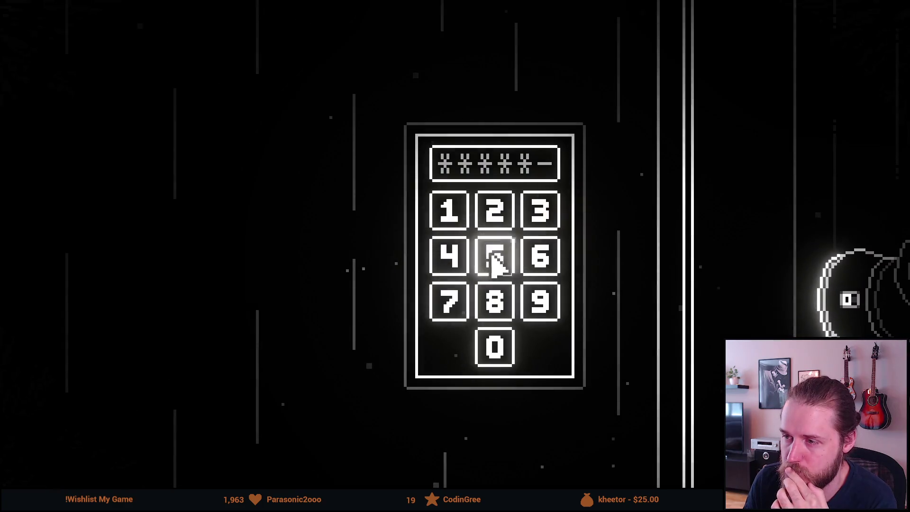
mouse_move(106, 224)
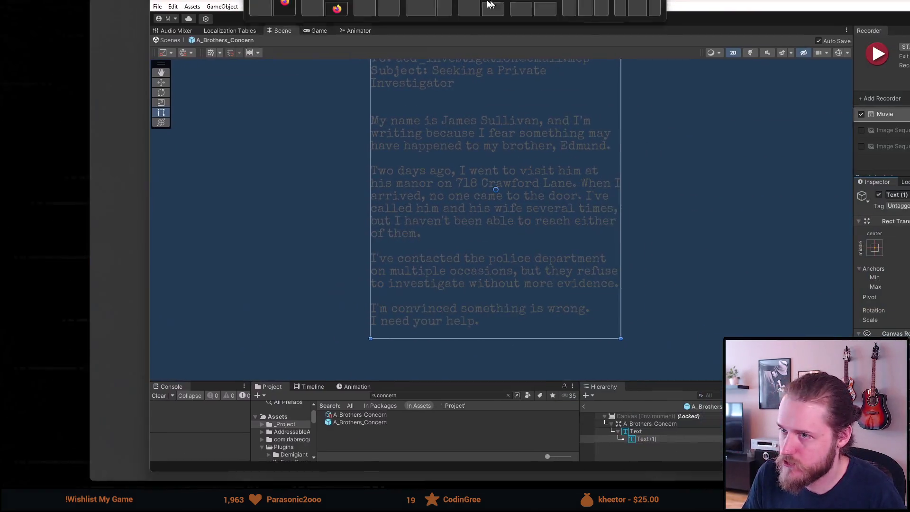
drag(495, 4, 474, 2)
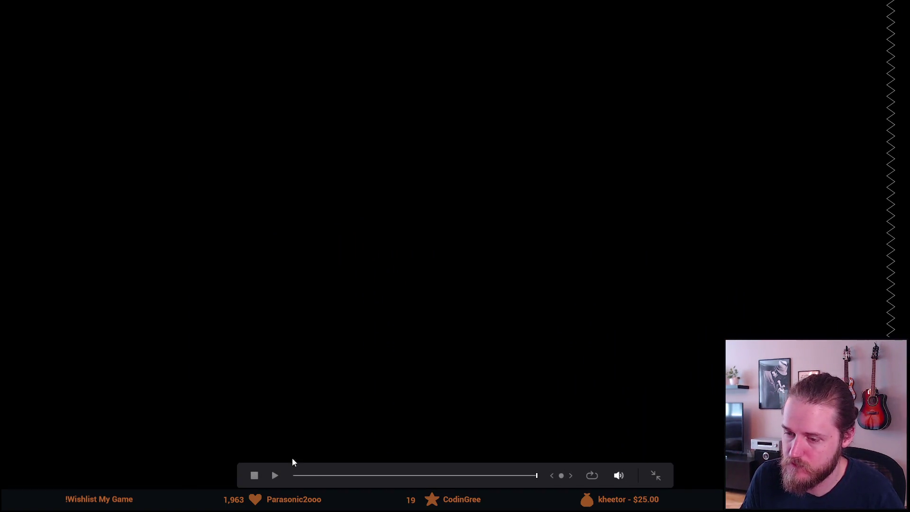
Step: Leave full screen and mute the A5 Main Character and A6 Client Narration tracks
key(Escape)
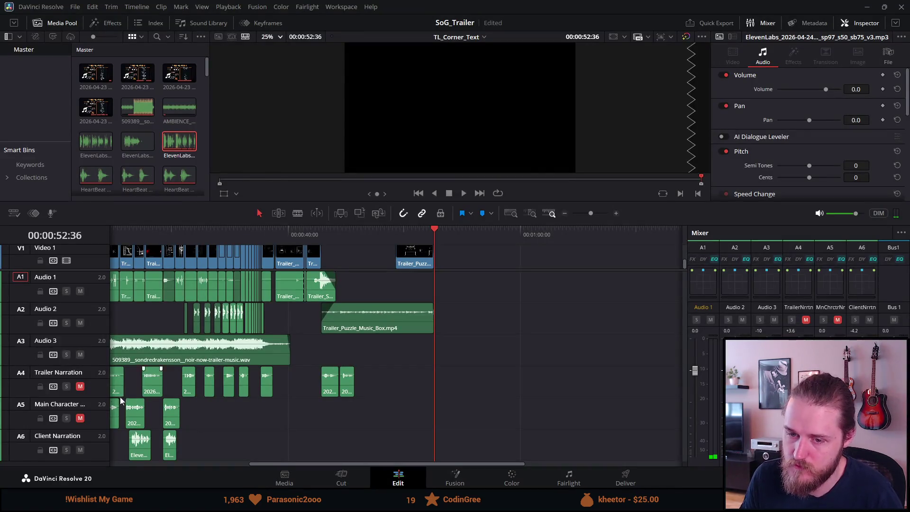
click(80, 418)
click(80, 418)
click(80, 450)
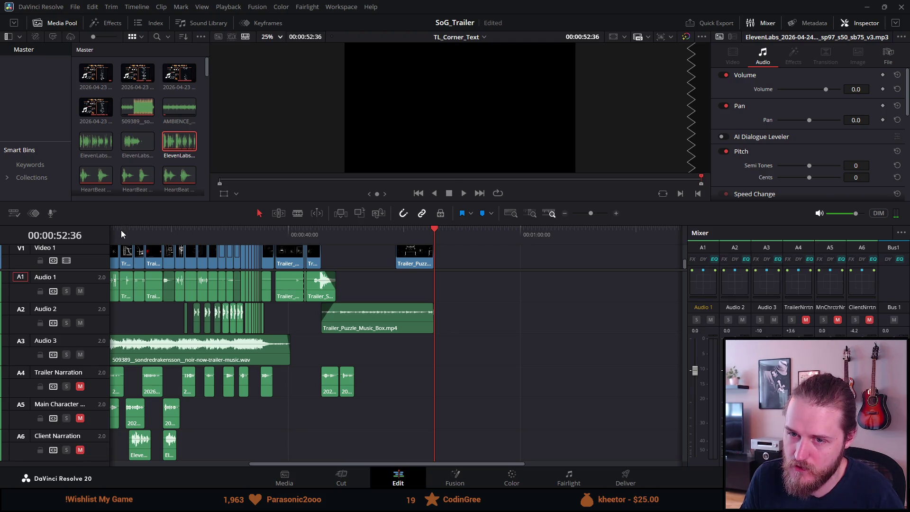
Step: Play the trailer full screen from the start without voices, then exit and stop
key(Home)
key(ctrl+f)
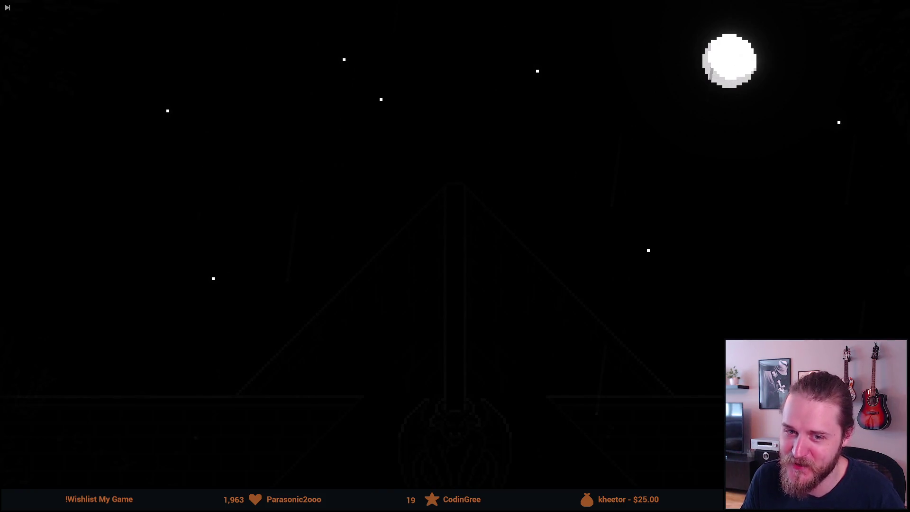
mouse_move(255, 230)
key(space)
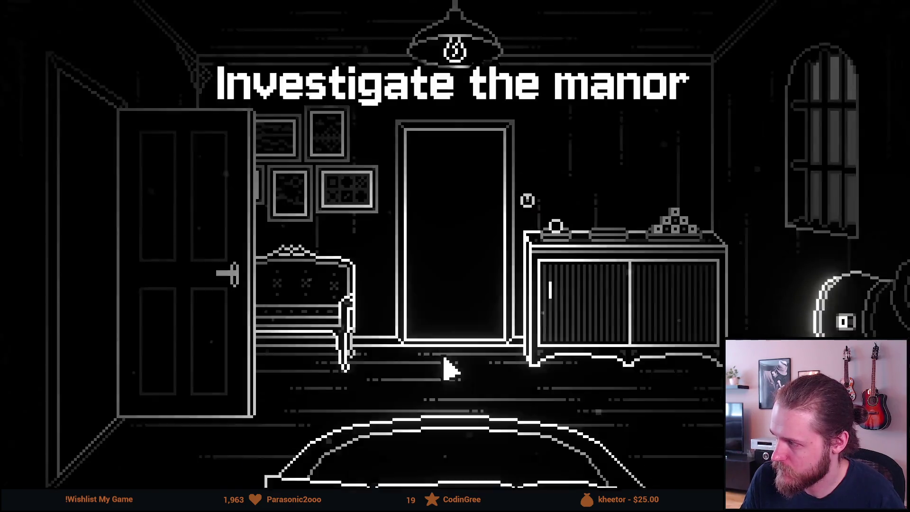
mouse_move(574, 137)
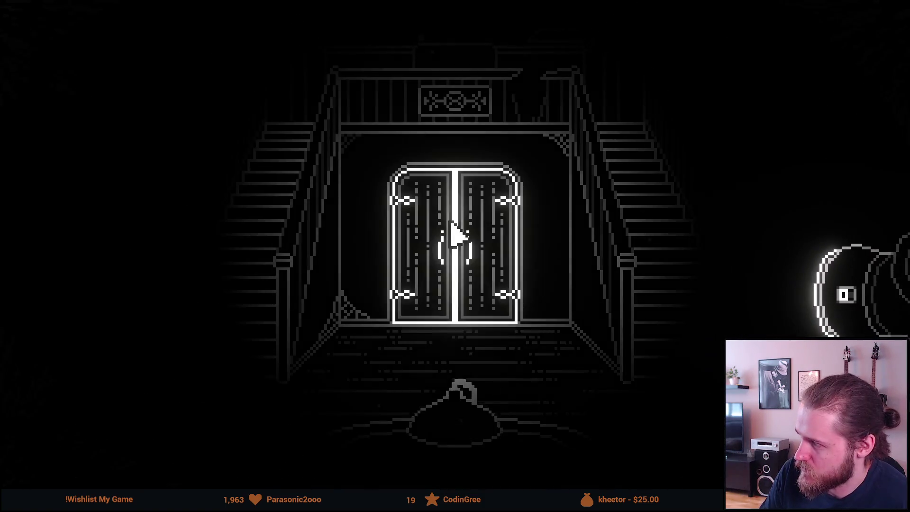
mouse_move(879, 193)
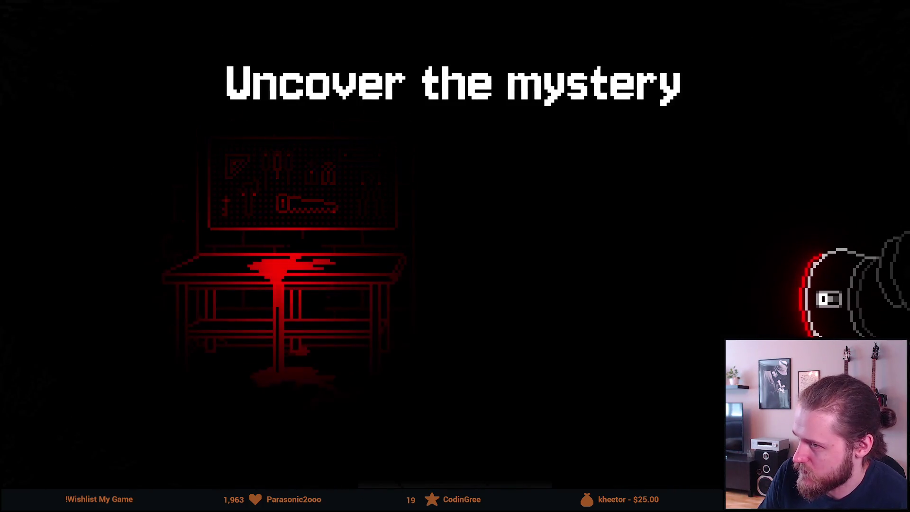
mouse_move(844, 189)
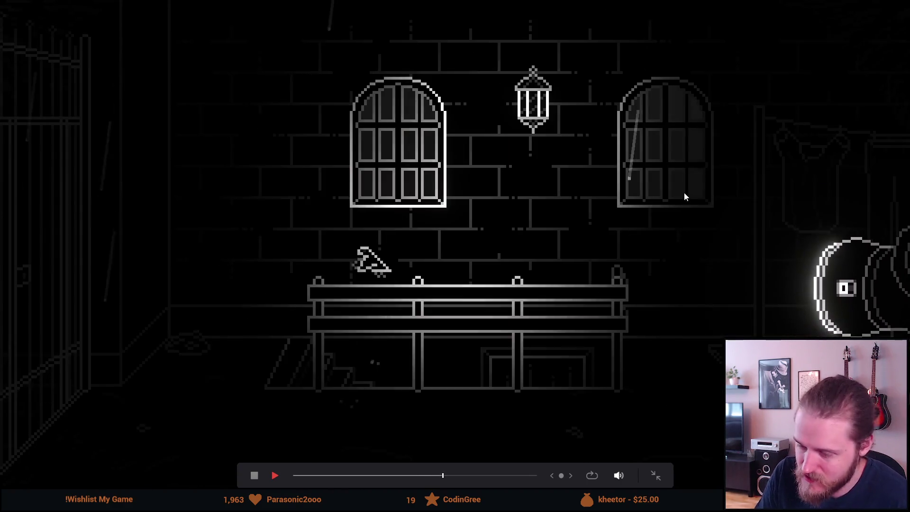
key(Escape)
click(448, 193)
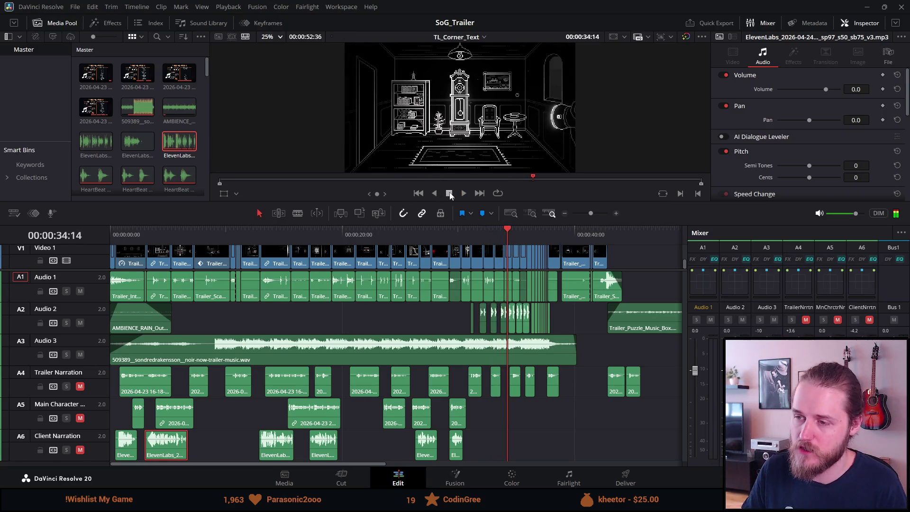
Step: Park the playhead at 00:00:00:00 and zoom the timeline in on the opening seconds
click(143, 230)
click(110, 232)
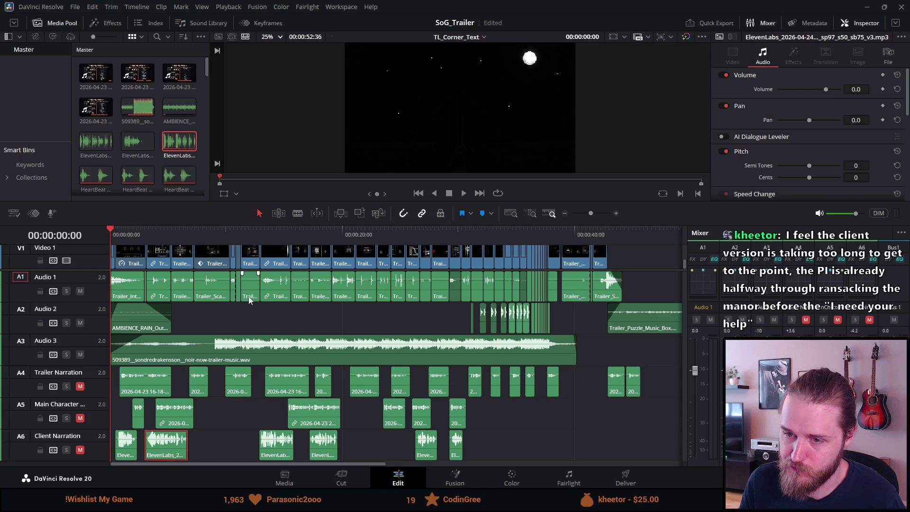
scroll(249, 300, up, 4)
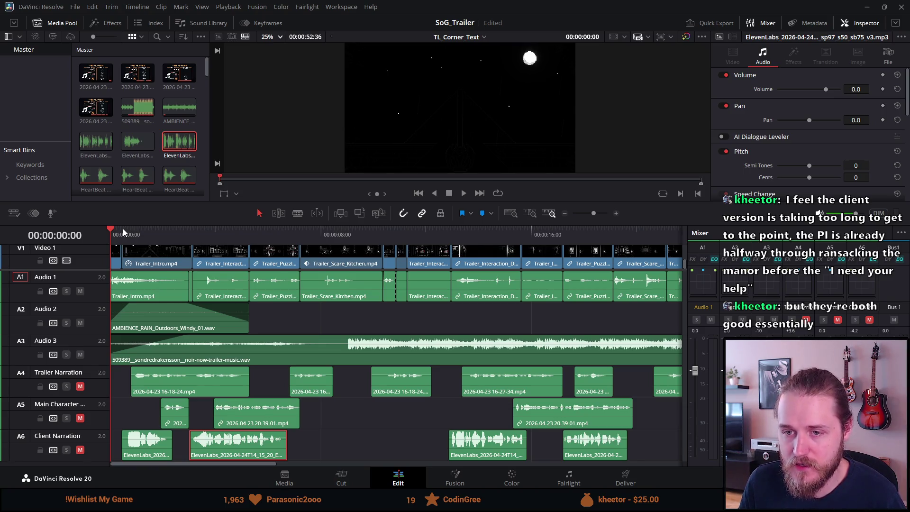
Step: Scrub the opening, unmute the Client Narration track, and save the project
drag(123, 233, 110, 232)
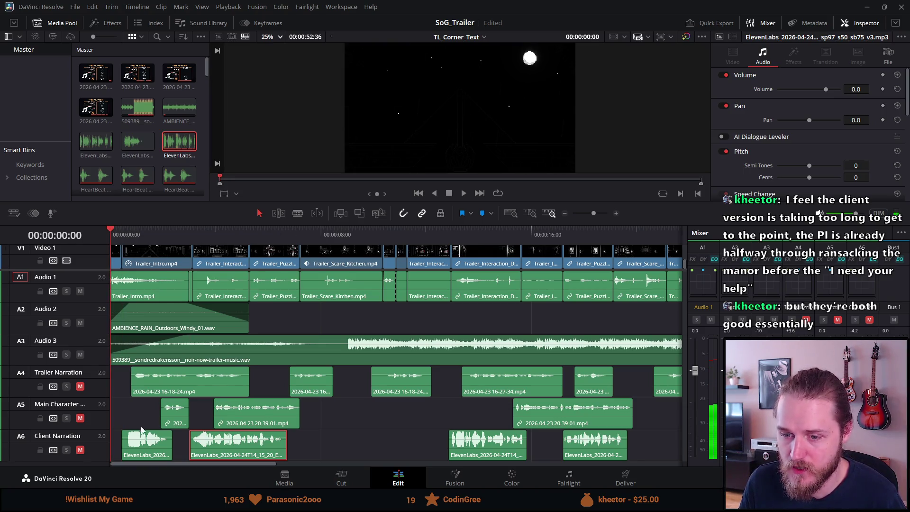
click(80, 450)
key(ctrl+s)
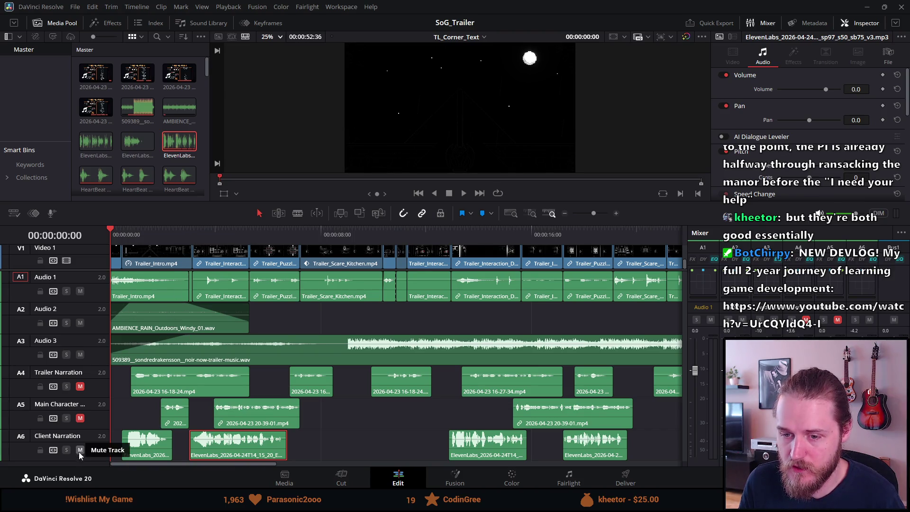
Step: Play the opening from about 3 seconds with only the Main Character narration audible
click(80, 450)
click(80, 418)
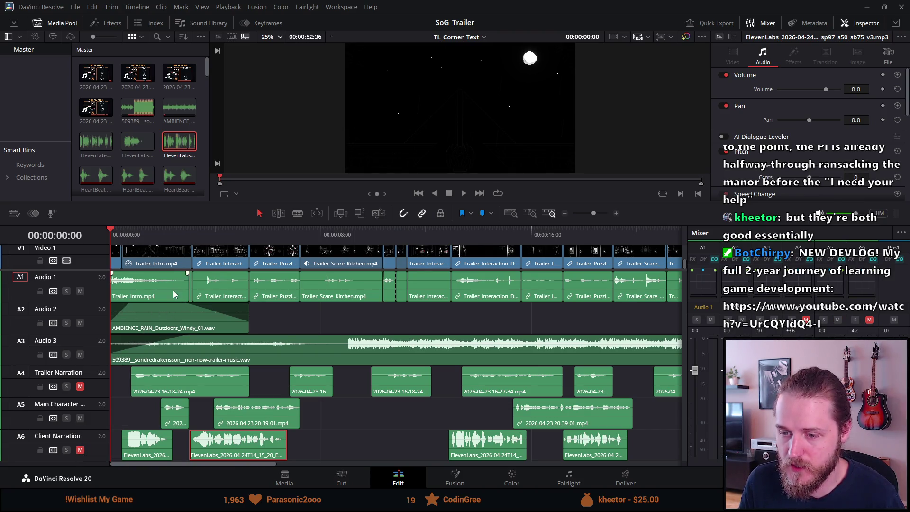
click(213, 241)
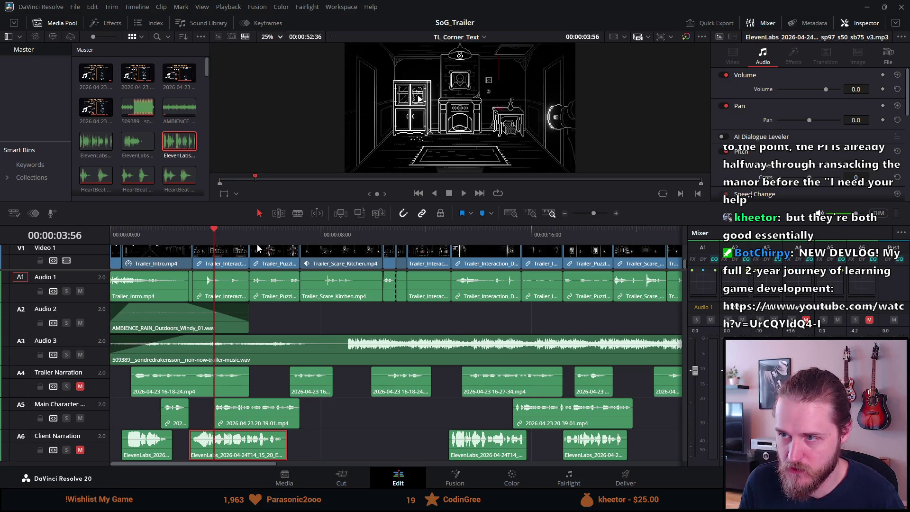
key(space)
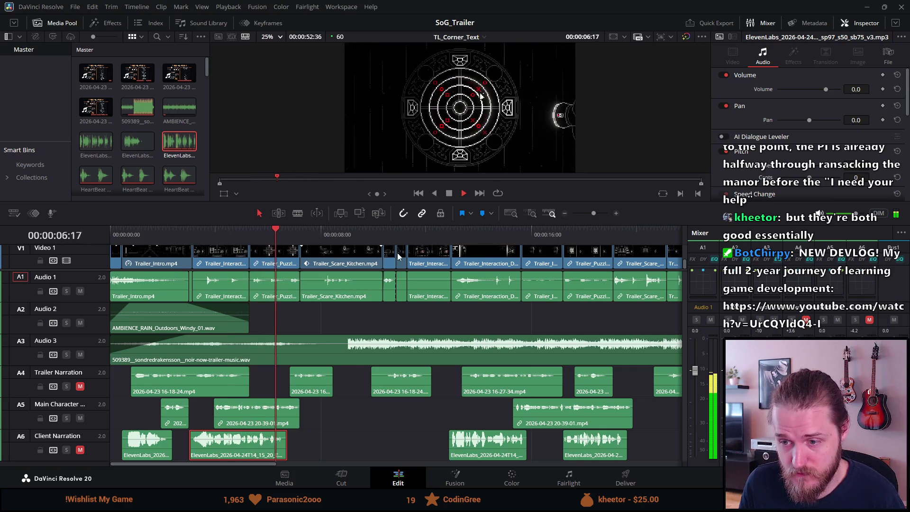
click(449, 194)
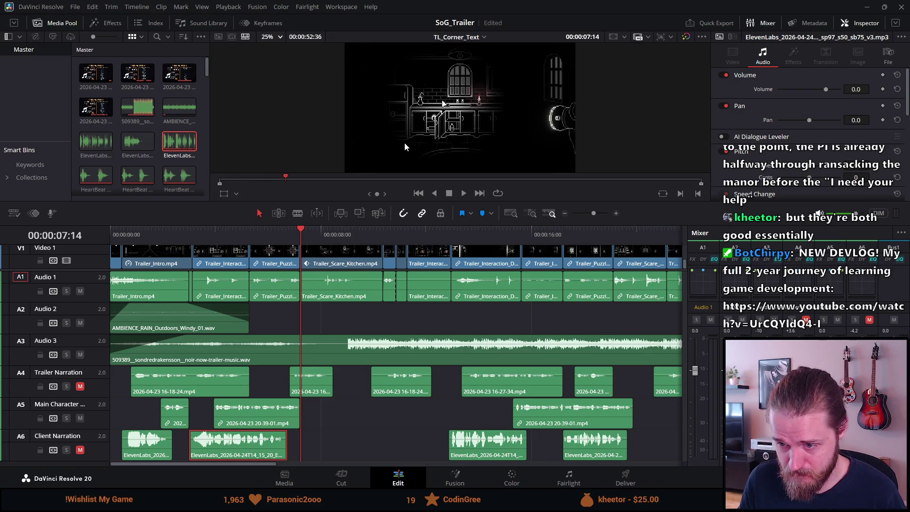
Step: Switch to Client Narration only, replay the opening from the start and 4 seconds, and save
click(117, 234)
click(80, 418)
click(80, 450)
key(space)
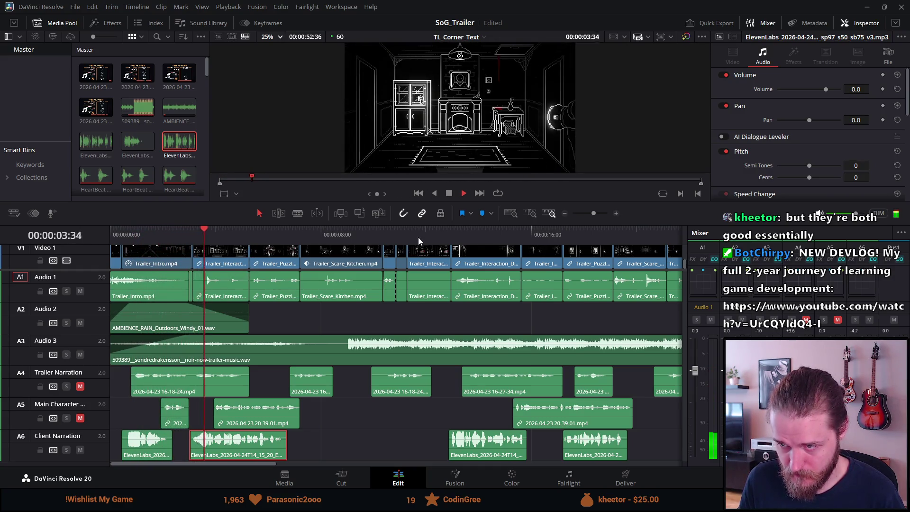
click(450, 196)
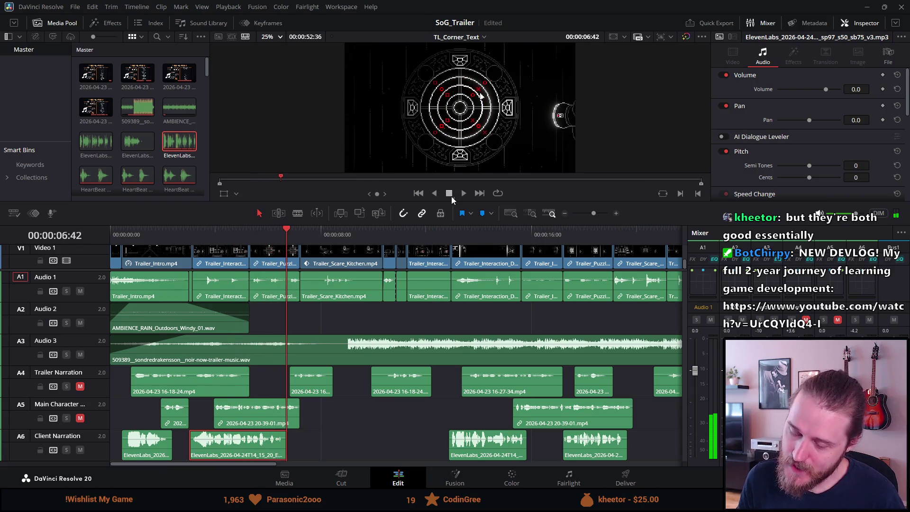
key(ctrl+s)
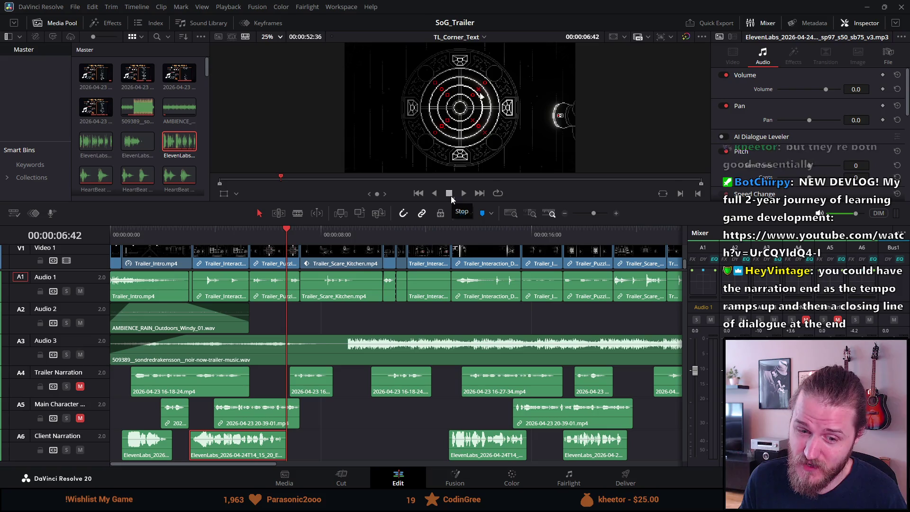
click(238, 231)
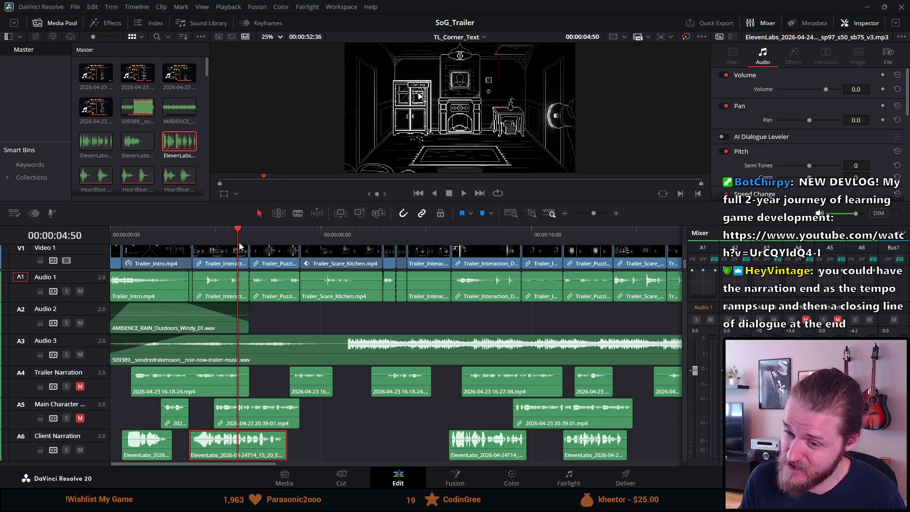
key(space)
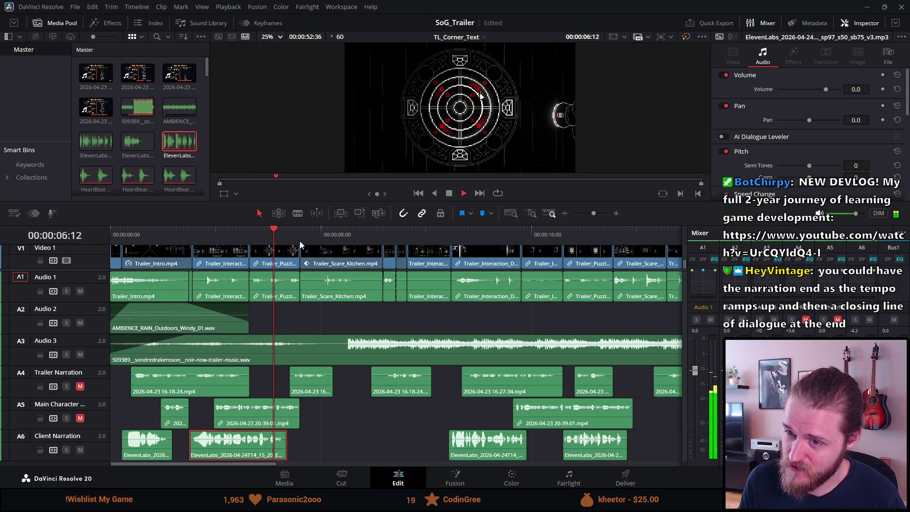
key(space)
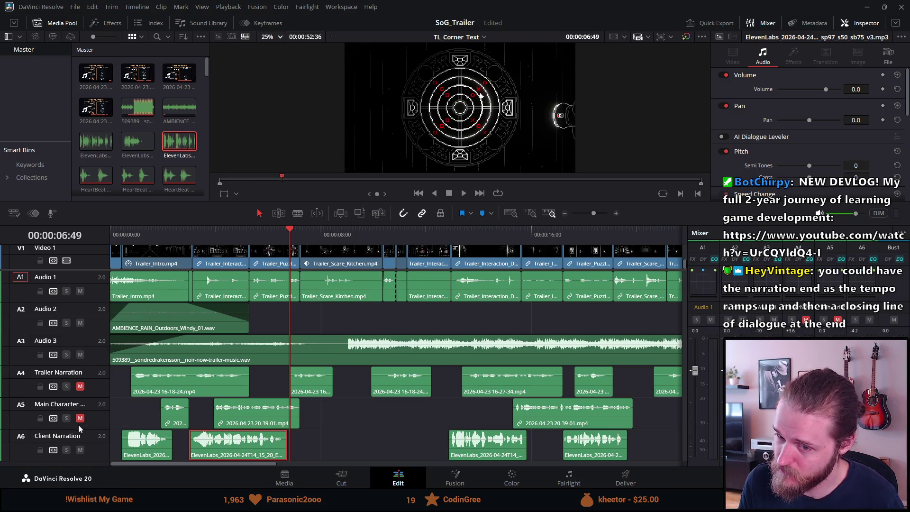
Step: Play the trailer with the original Trailer Narration and Main Character tracks audible instead of Client Narration
click(80, 449)
click(80, 386)
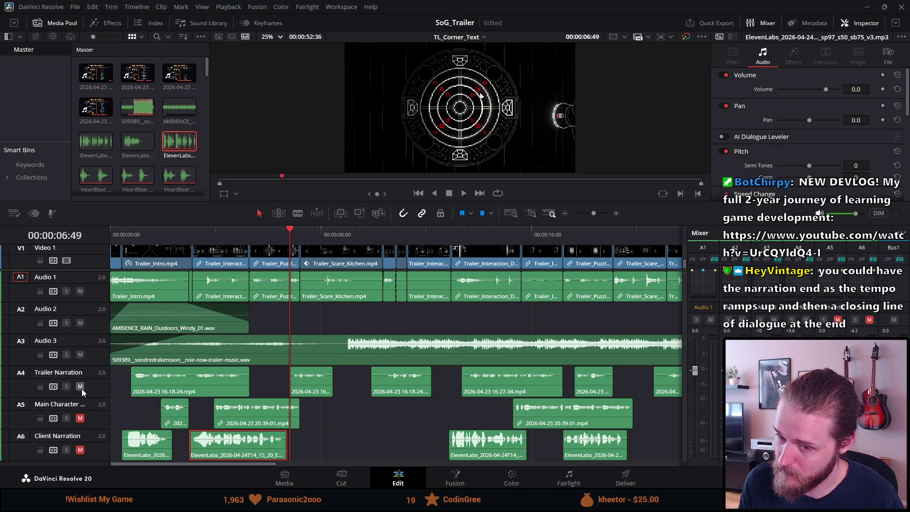
click(80, 418)
key(space)
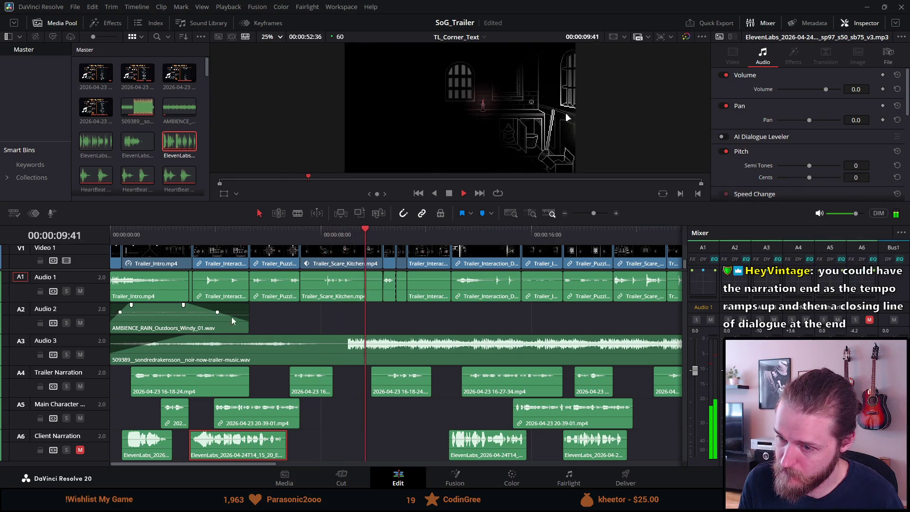
click(80, 387)
click(80, 418)
click(80, 418)
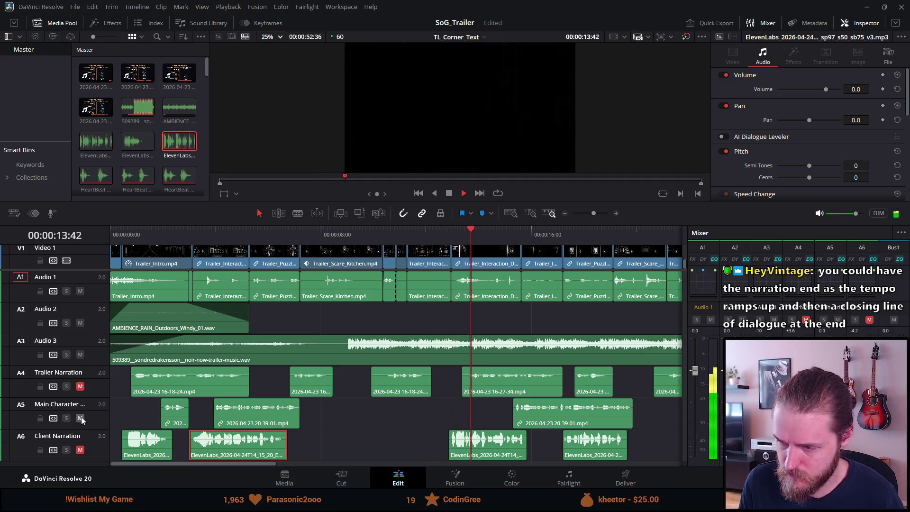
scroll(406, 340, down, 2)
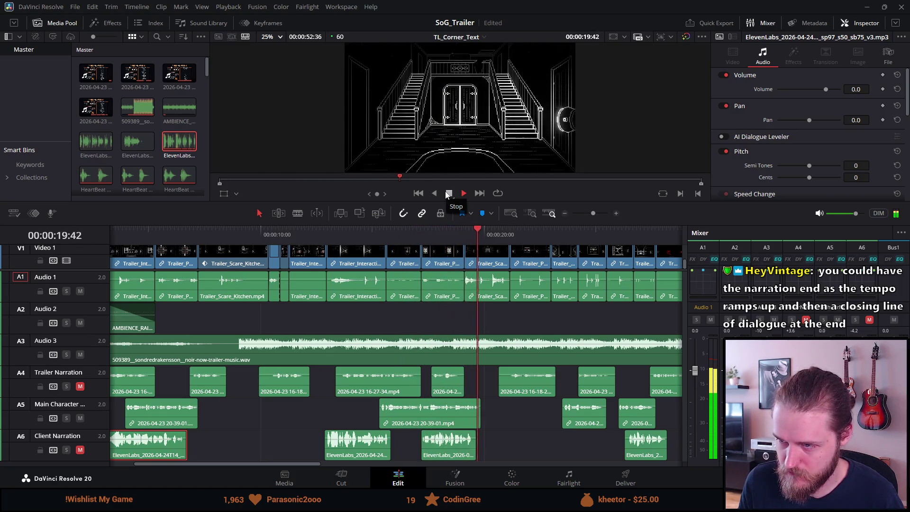
click(448, 194)
Step: Return to Client Narration only and play from about 12, 26 and 33 seconds
click(81, 418)
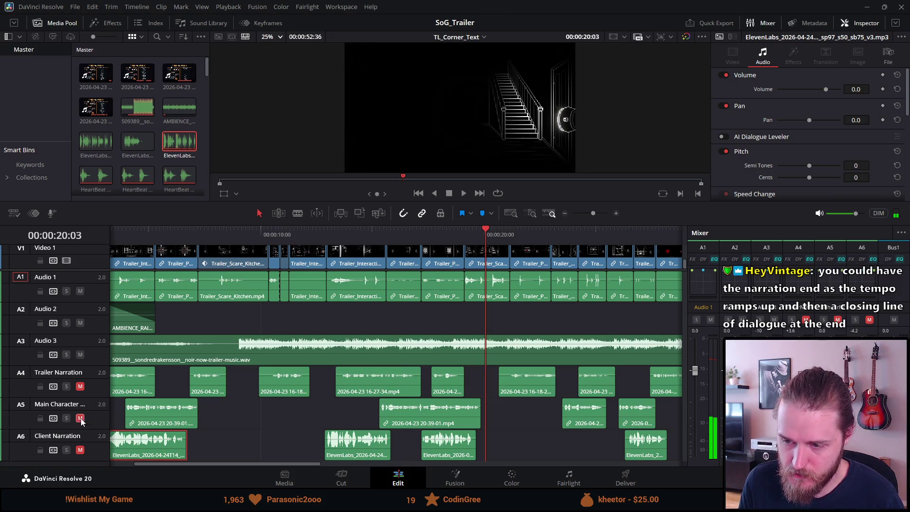
click(80, 450)
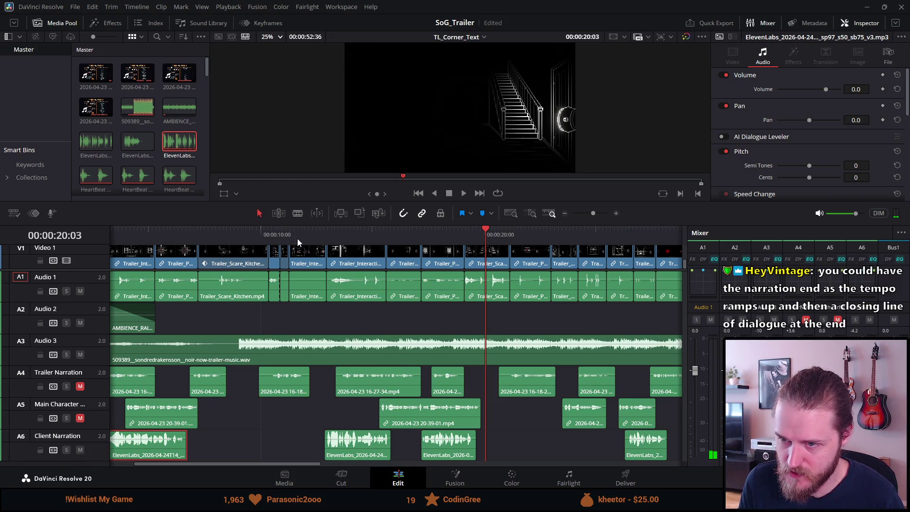
click(317, 234)
key(space)
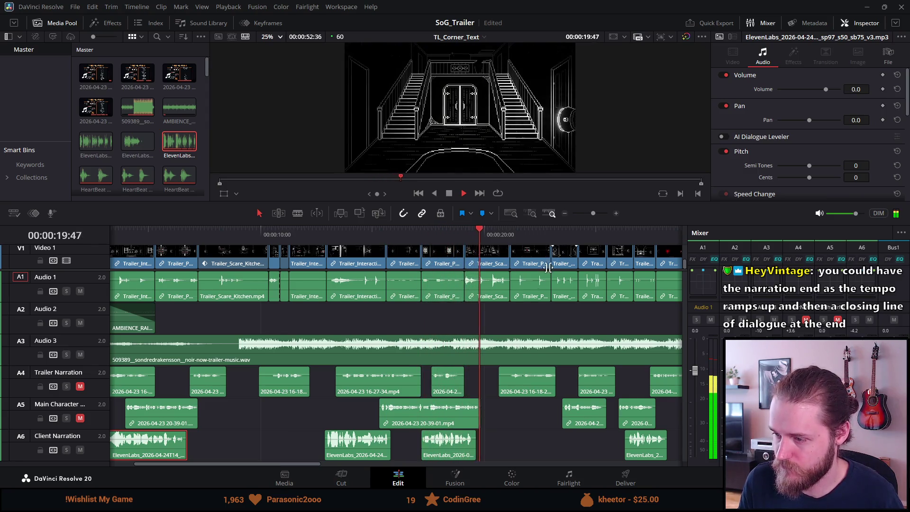
scroll(527, 300, down, 3)
scroll(528, 300, up, 2)
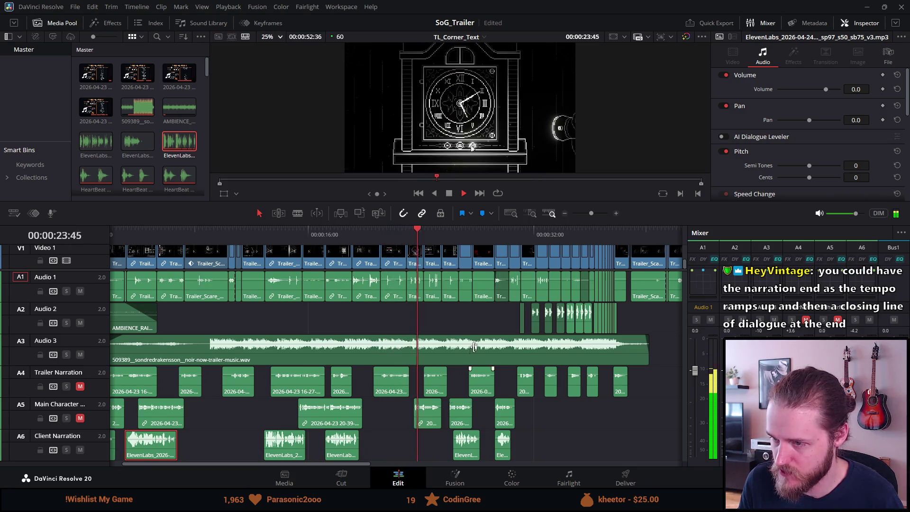
click(455, 231)
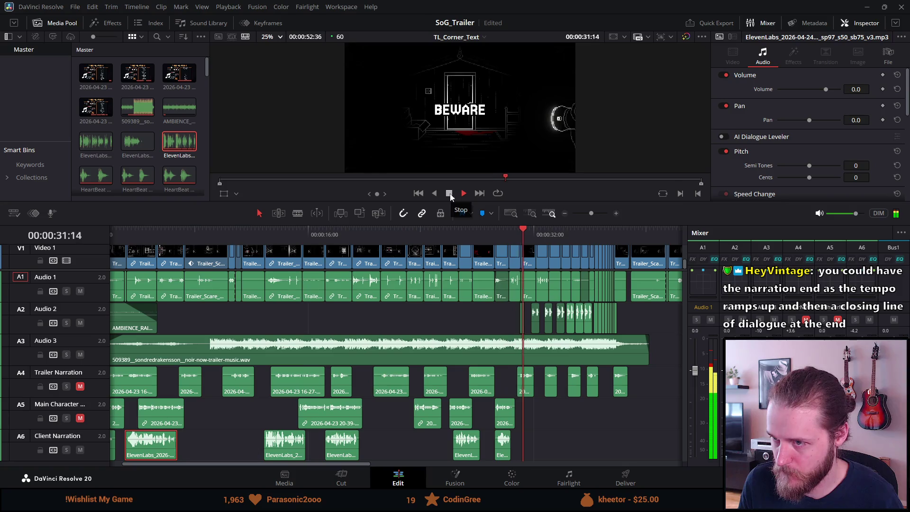
click(449, 193)
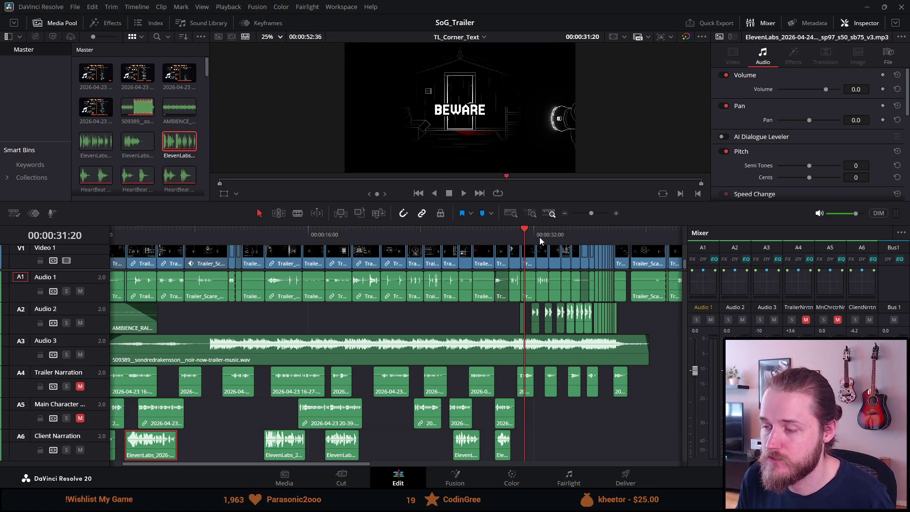
click(560, 232)
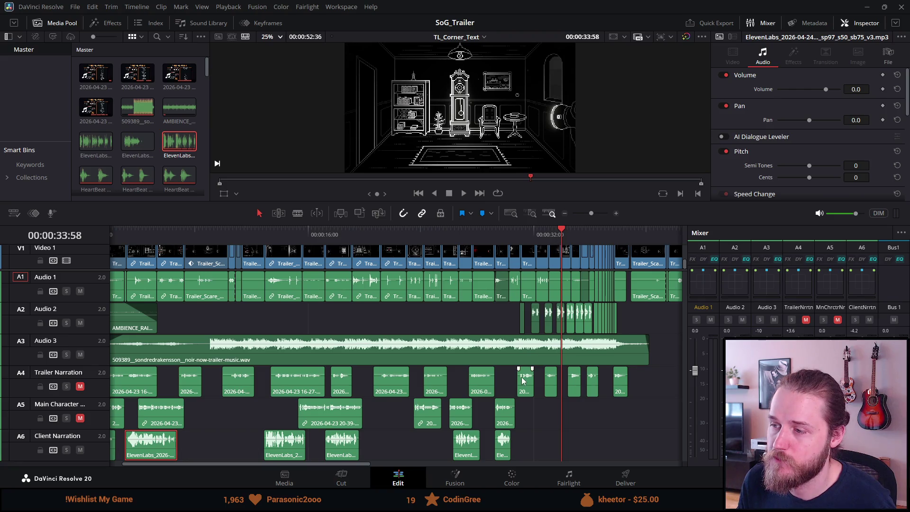
key(space)
scroll(524, 381, right, 3)
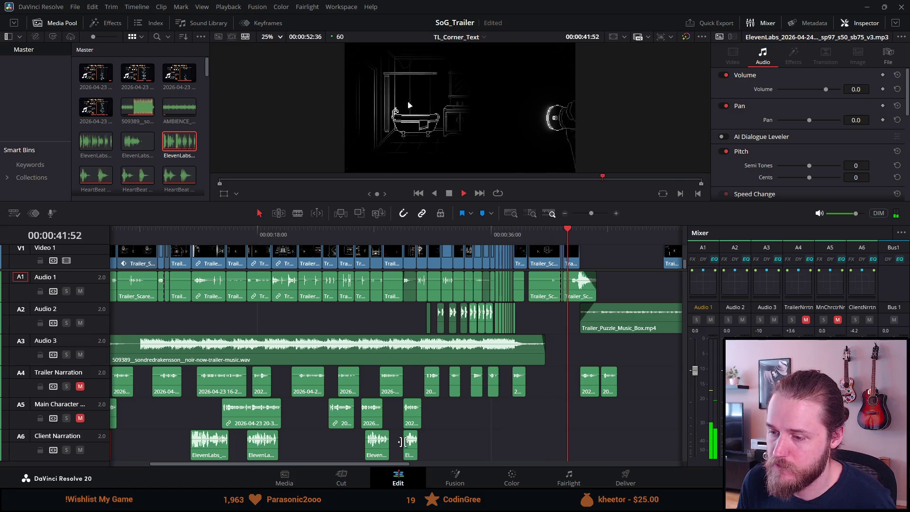
Step: Drag Client Narration clips toward the trailer's end and play back from about 47 seconds
drag(410, 443, 601, 434)
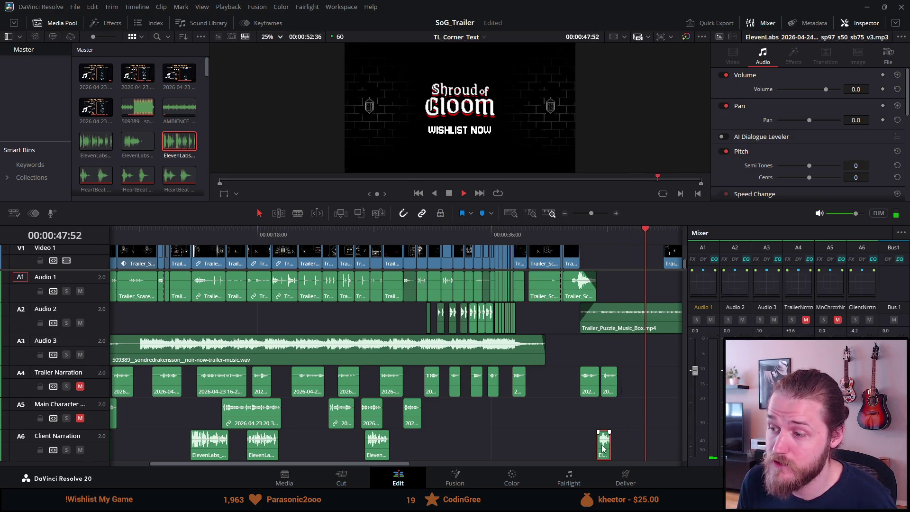
drag(608, 449, 614, 449)
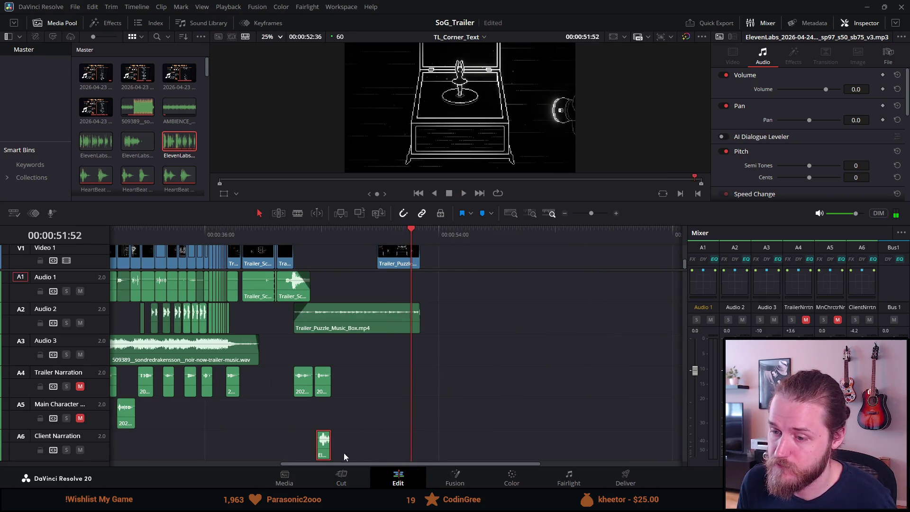
drag(326, 459, 392, 457)
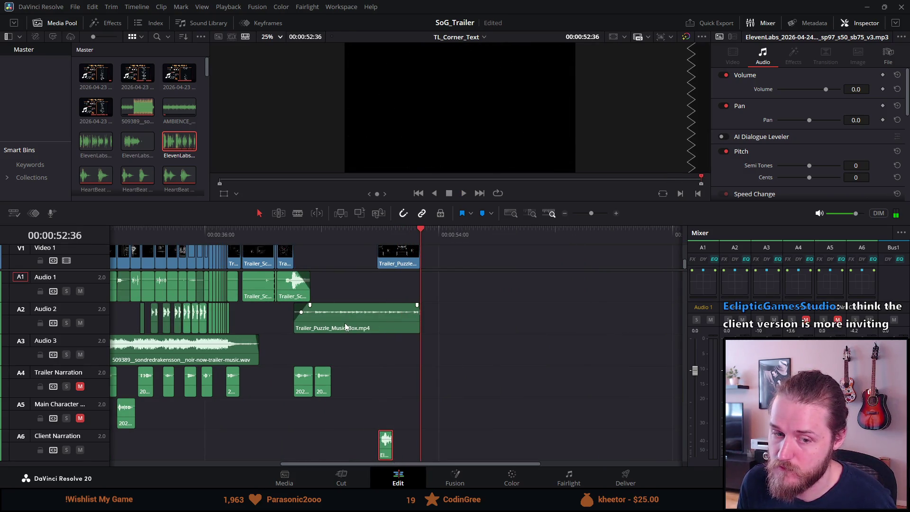
click(354, 229)
key(space)
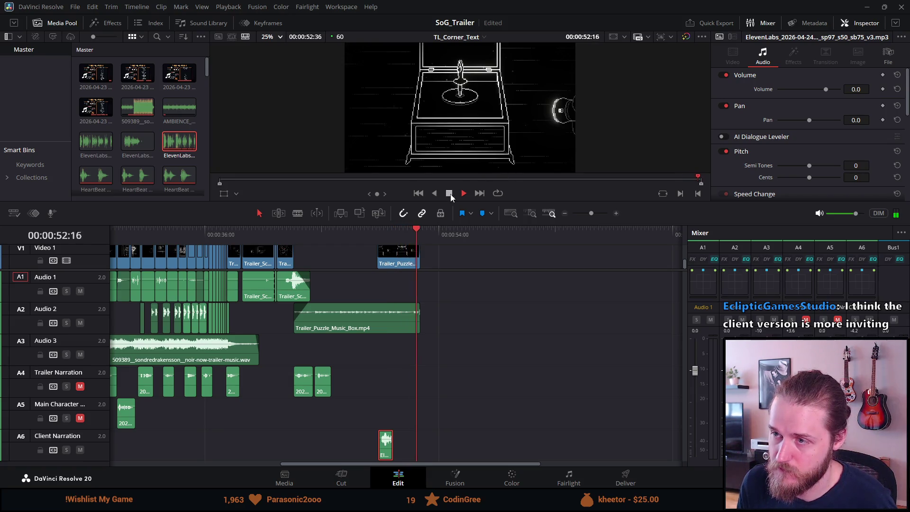
Step: Shift the narration clip slightly later and check it from about 50 seconds
click(391, 444)
drag(390, 448, 412, 448)
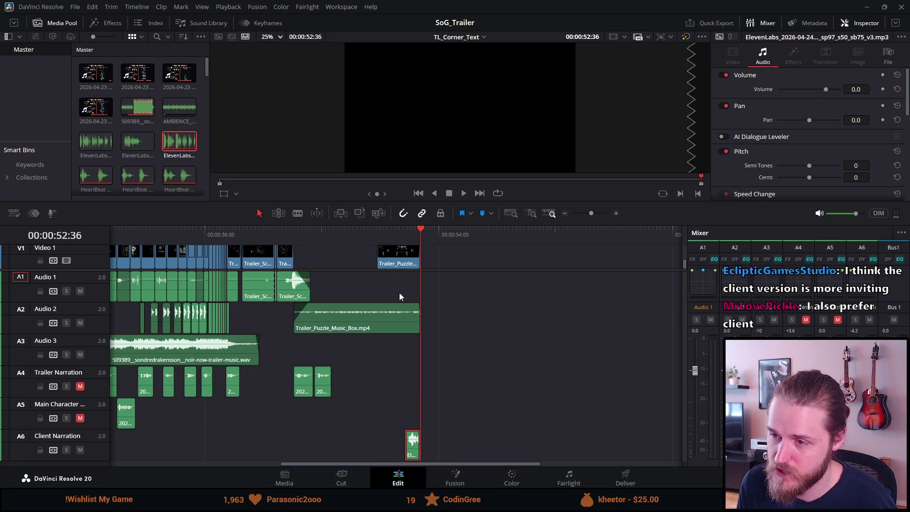
click(397, 235)
key(space)
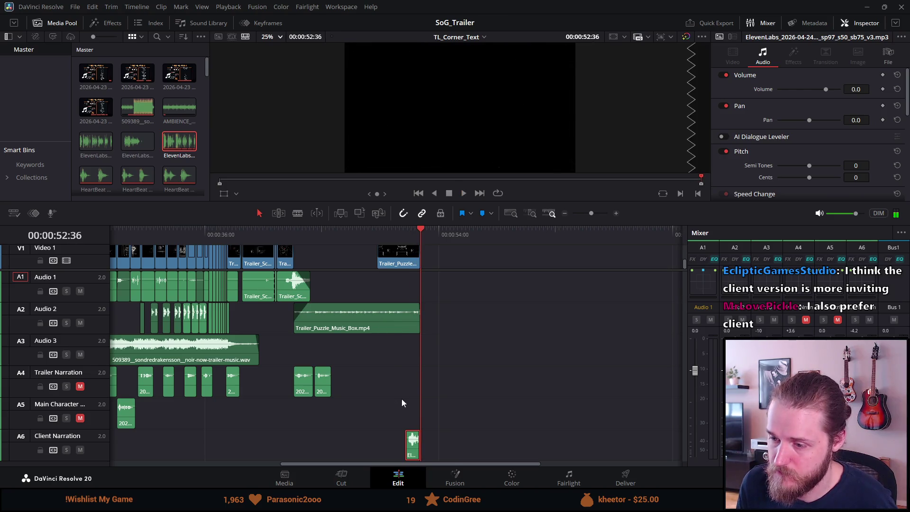
Step: Move the narration clip about seven seconds earlier and replay the ending from 43 seconds
drag(410, 448, 317, 453)
click(297, 240)
key(space)
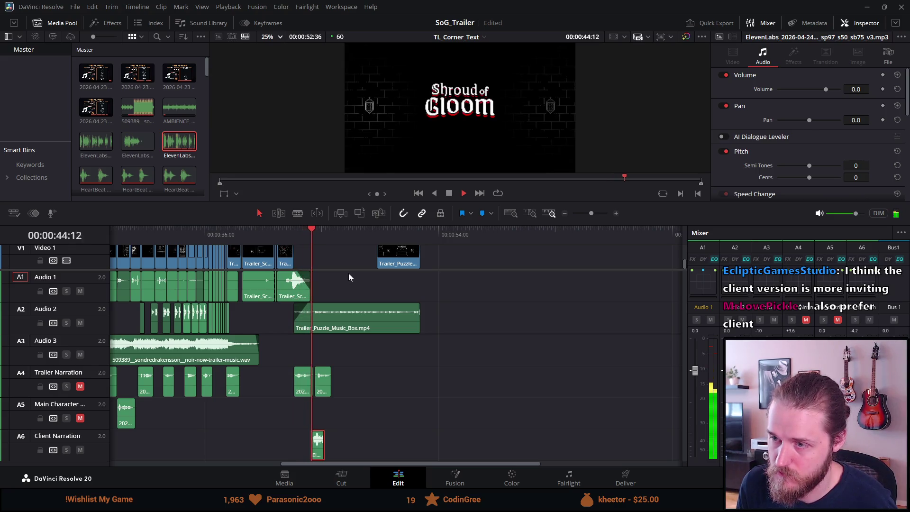
scroll(260, 336, up, 2)
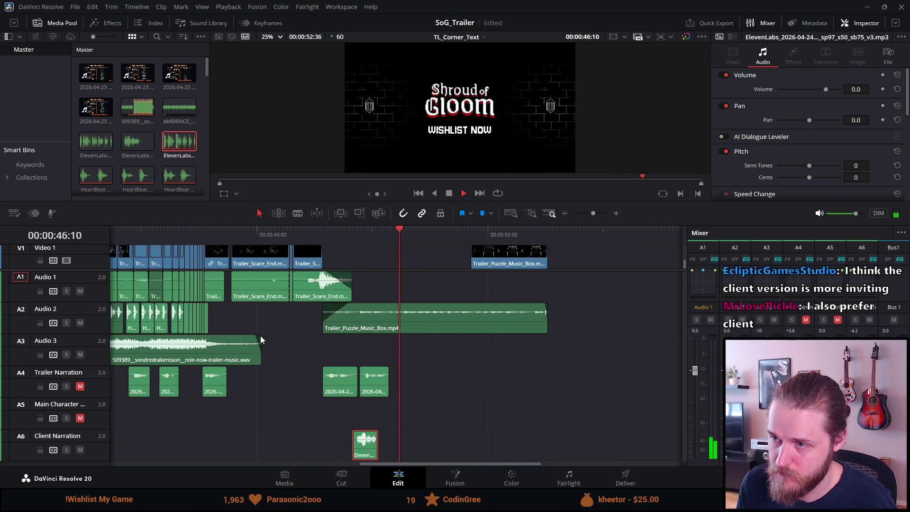
scroll(260, 336, down, 3)
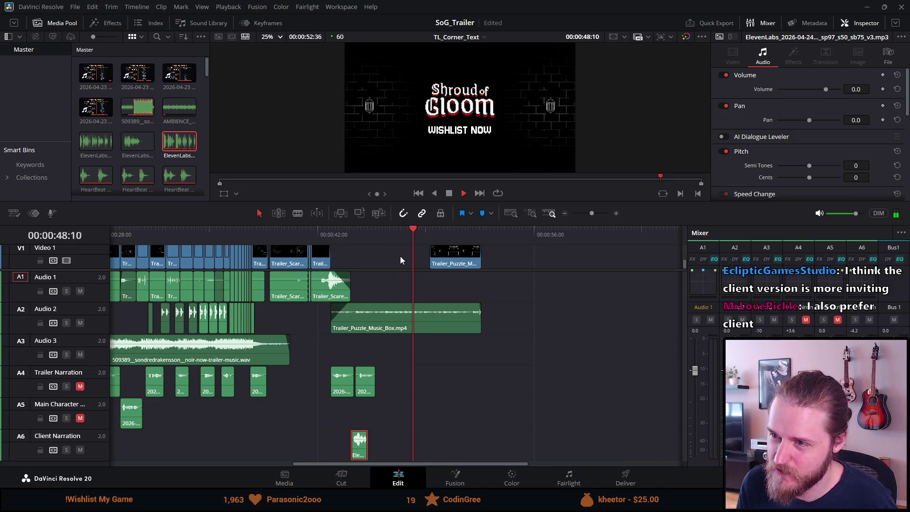
scroll(376, 402, up, 1)
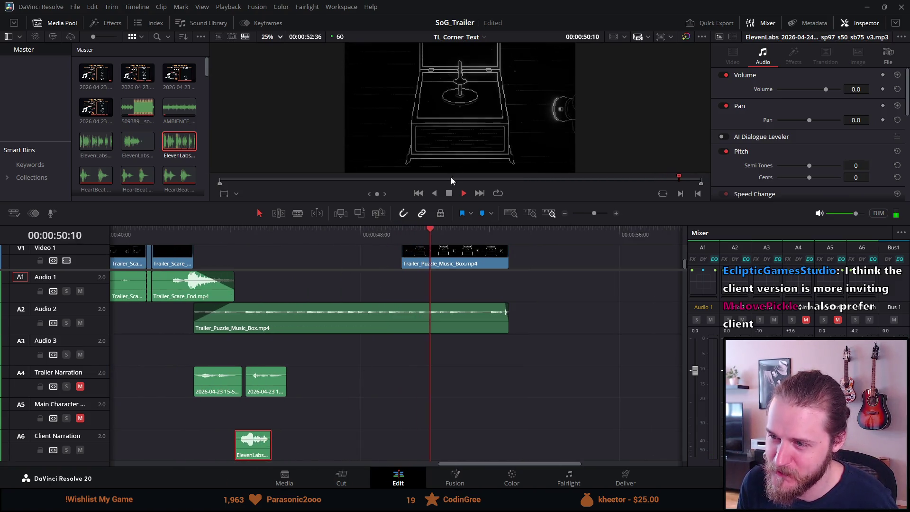
click(450, 193)
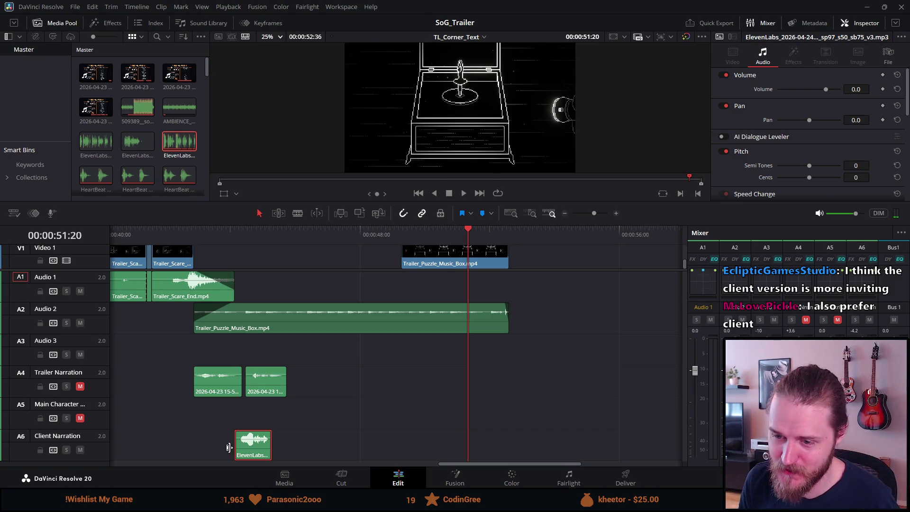
Step: Line the narration clip up with the Trailer Narration clip and check from 44 seconds
drag(247, 447, 255, 449)
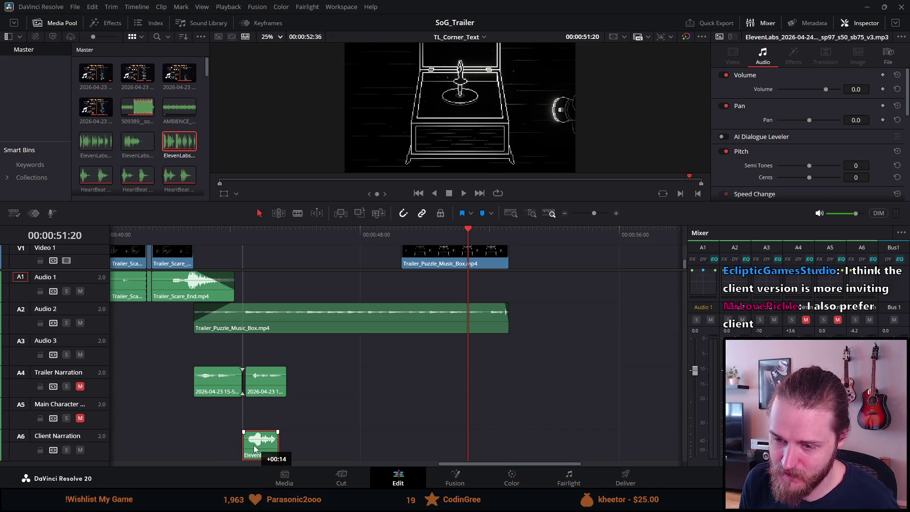
click(237, 239)
key(space)
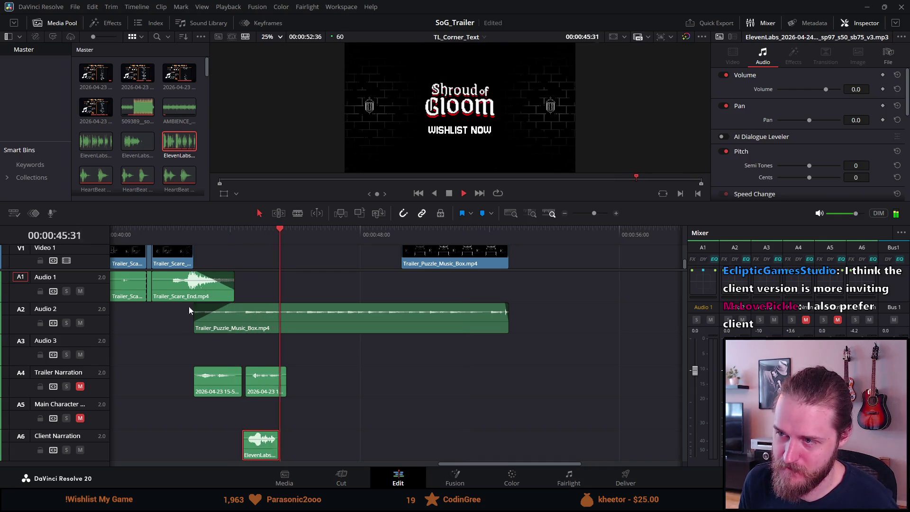
scroll(200, 285, down, 5)
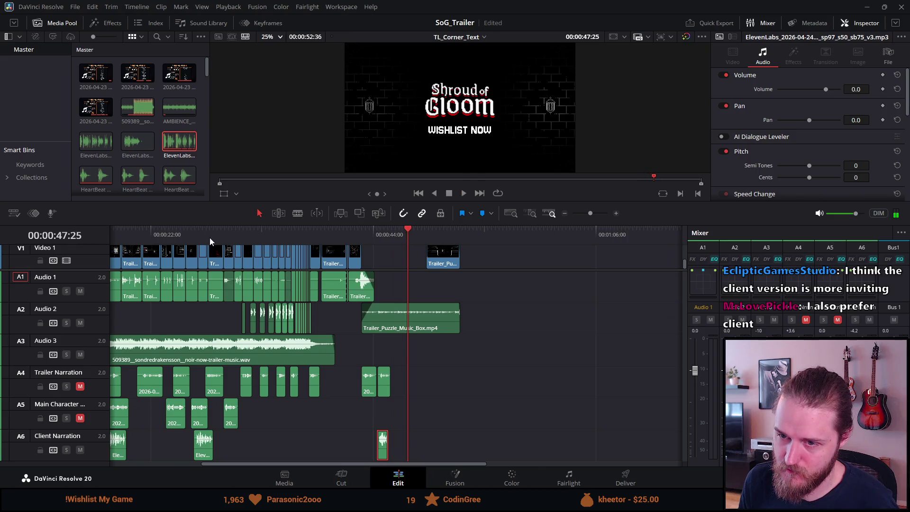
Step: Shift another Client Narration clip about four seconds later, near the 28-second mark
click(209, 237)
scroll(200, 287, up, 2)
mouse_move(304, 452)
mouse_down()
mouse_move(374, 454)
mouse_move(342, 456)
mouse_up()
click(314, 231)
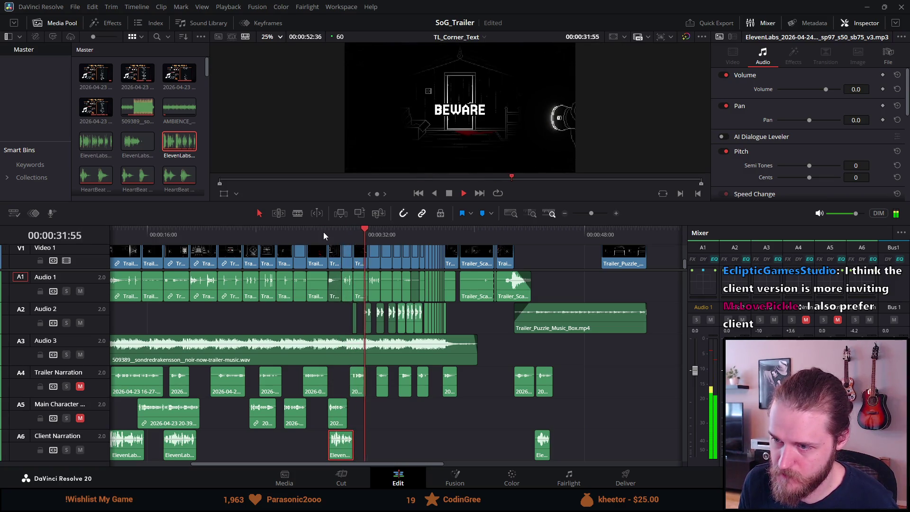
Step: Watch the trailer in the full-screen cinema viewer, then exit and play from the very start
key(p)
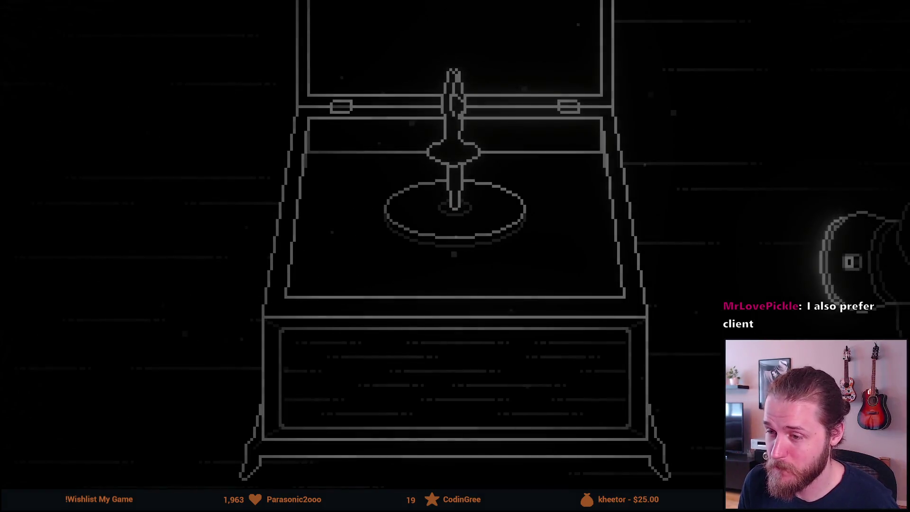
key(Escape)
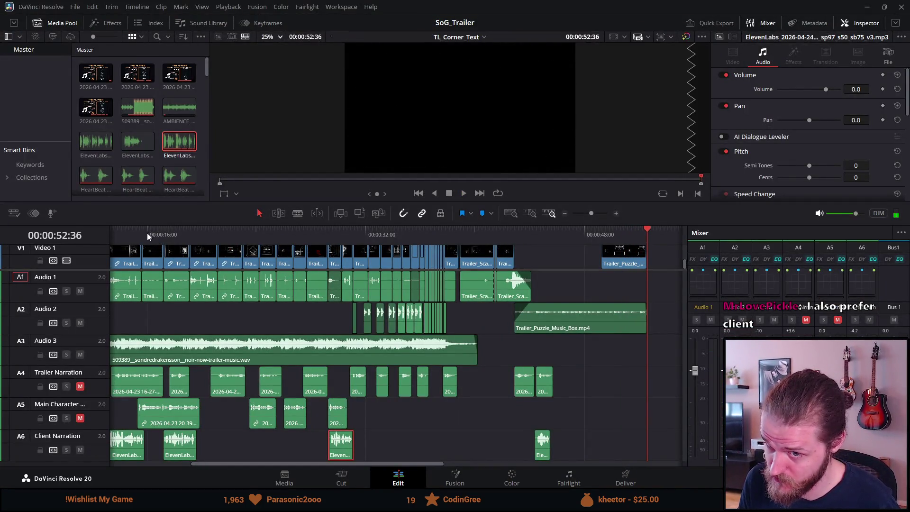
key(Home)
key(space)
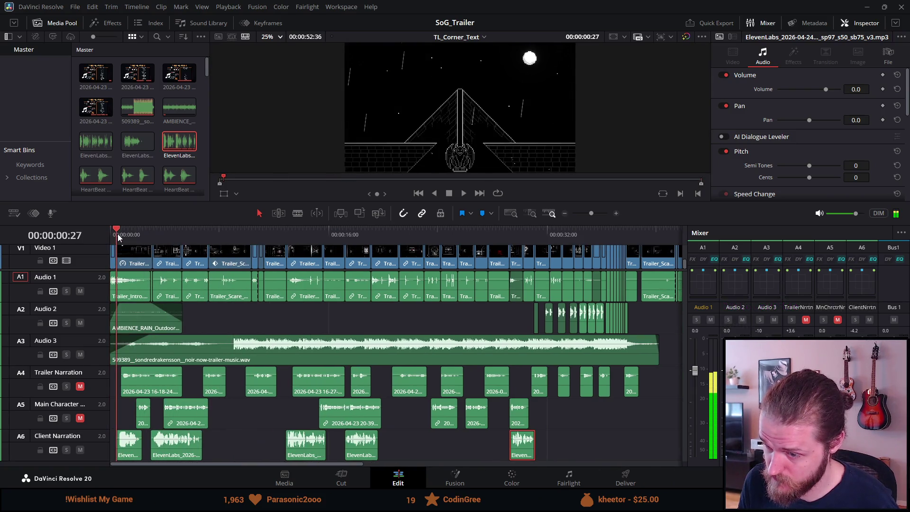
Step: Play the trailer from about 17 seconds, then jump back to 22 and 20 seconds to recheck narration
drag(118, 237, 110, 240)
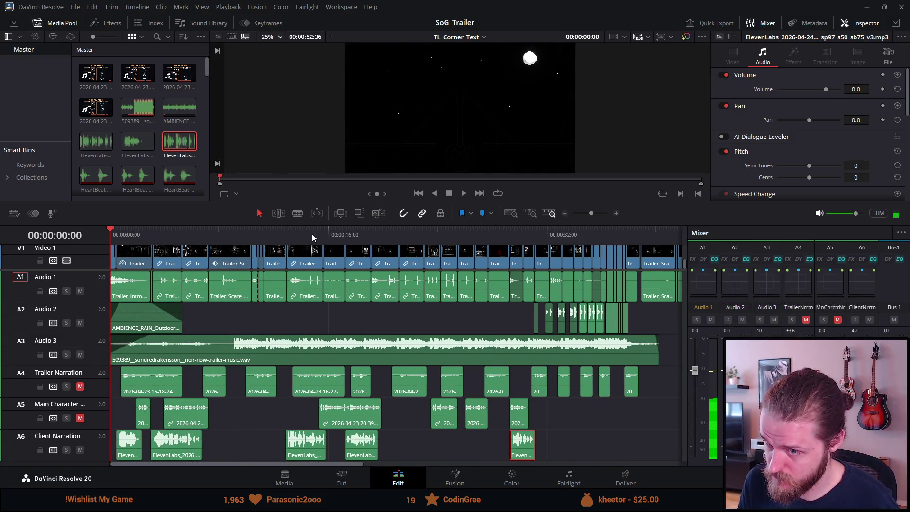
click(351, 238)
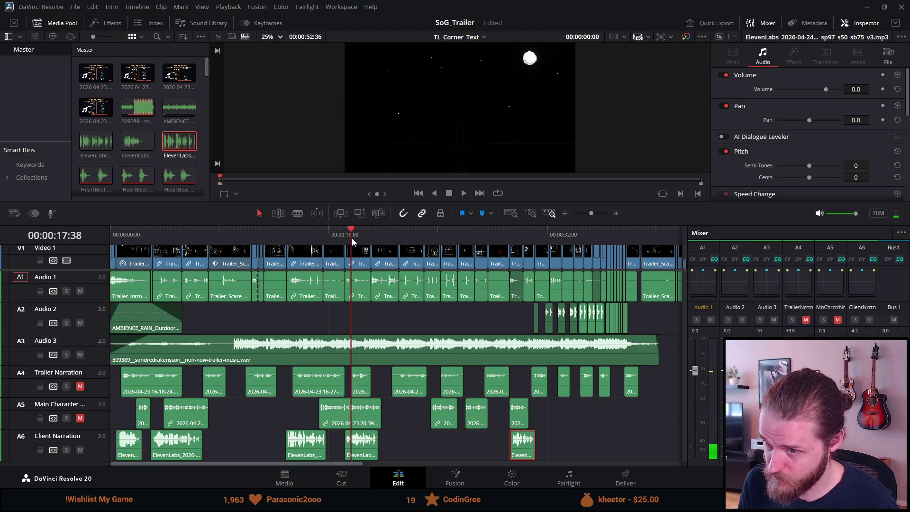
key(space)
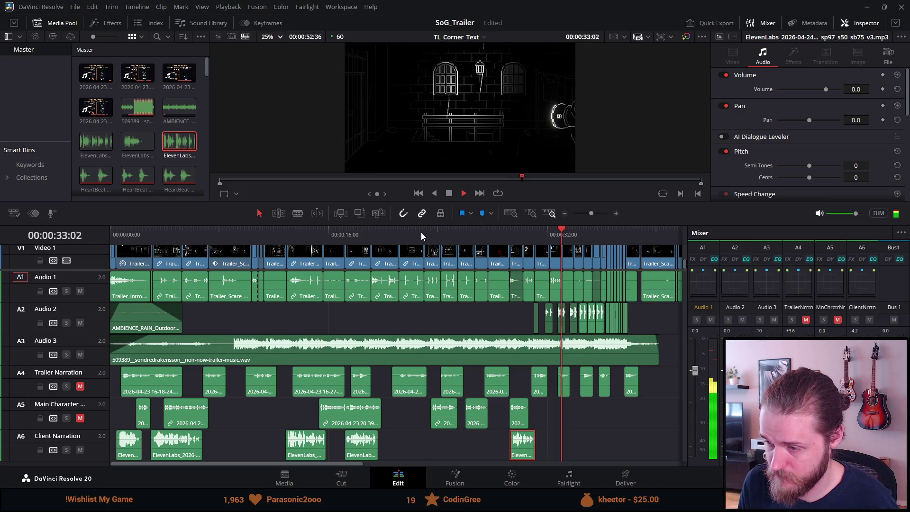
click(407, 232)
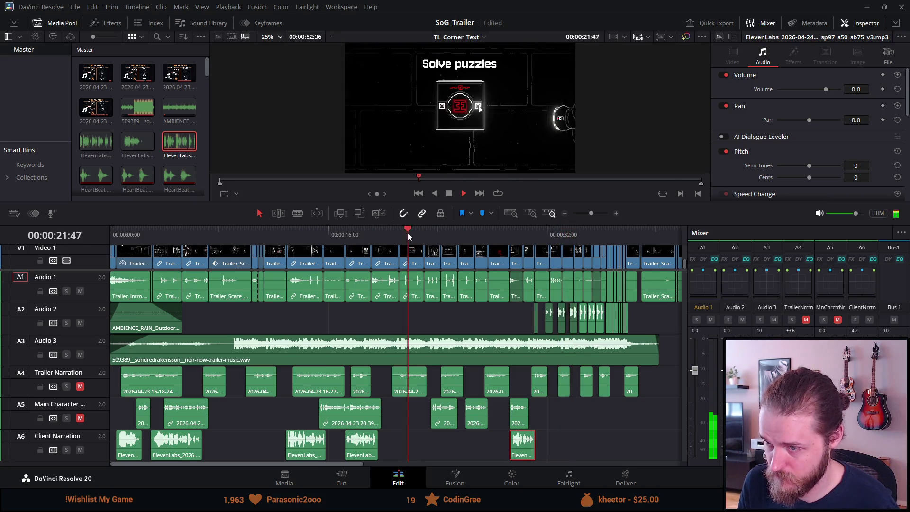
click(380, 233)
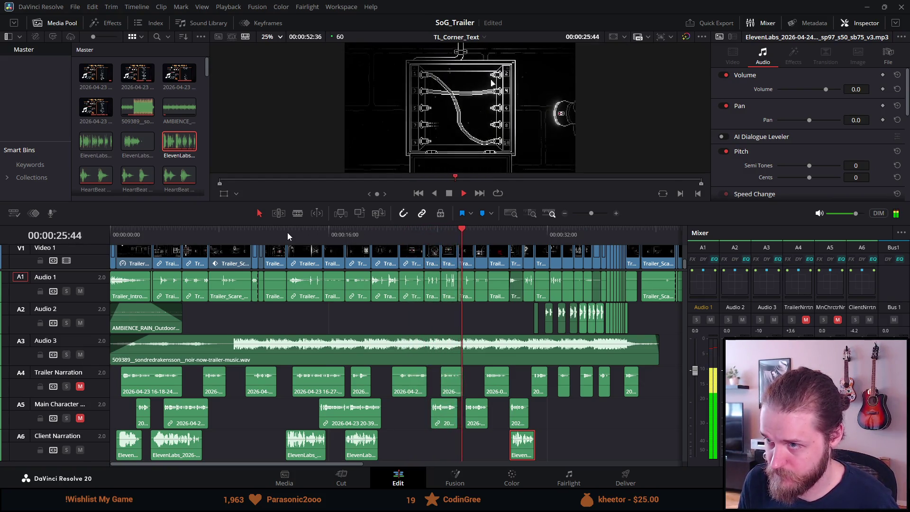
scroll(362, 320, up, 1)
scroll(361, 320, down, 1)
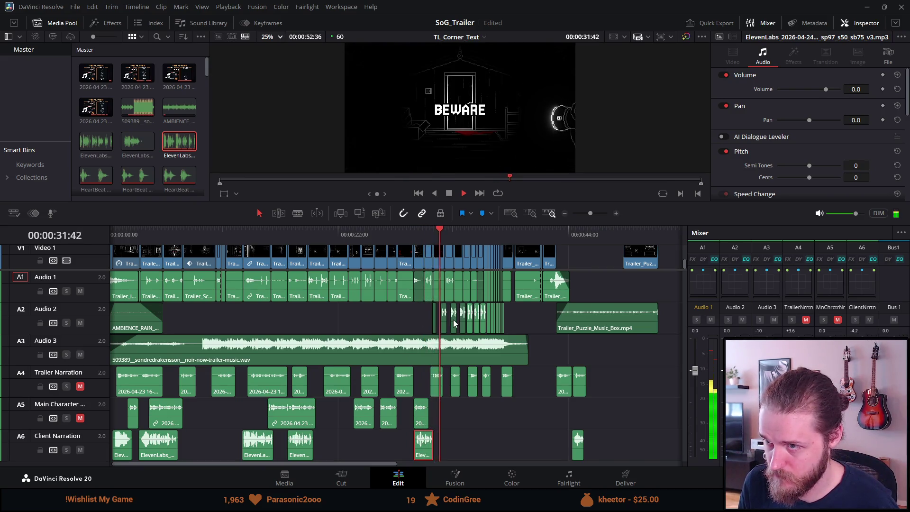
Step: Watch the trailer full screen again, restarting it from the beginning, then exit to the Edit page
key(ctrl+f)
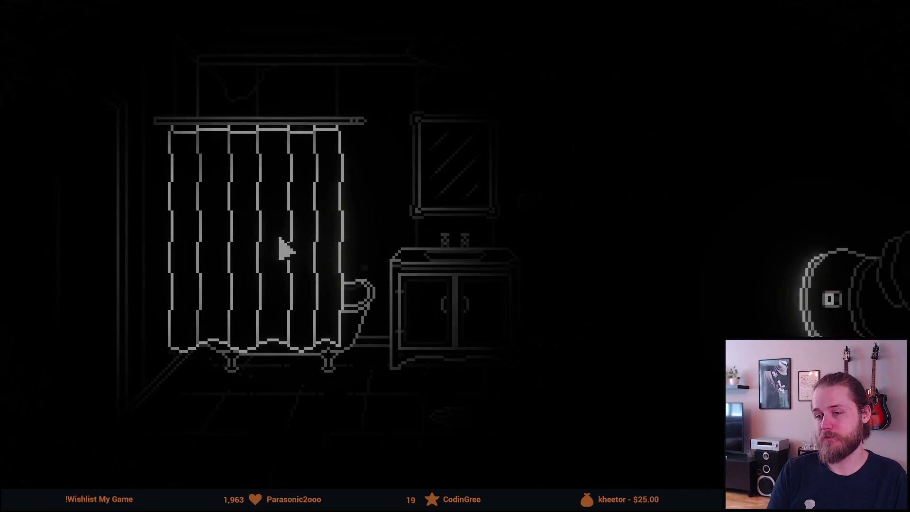
click(264, 251)
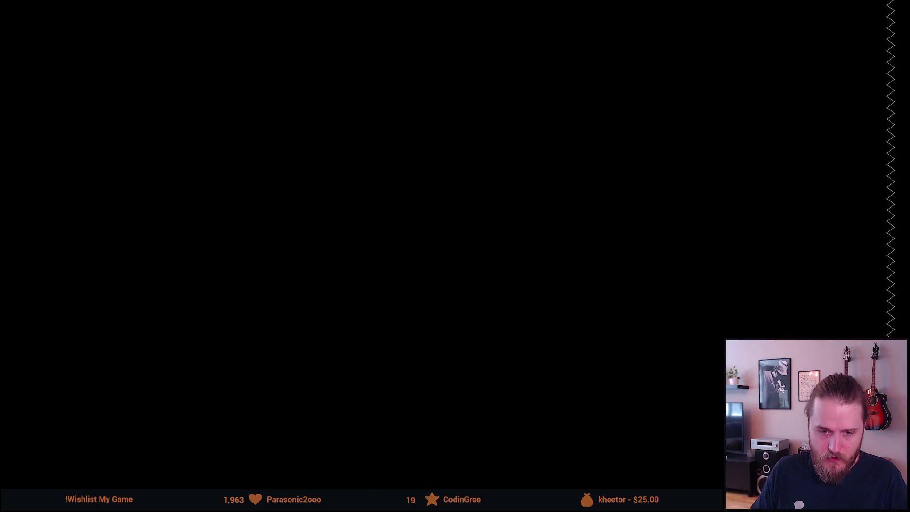
mouse_move(325, 255)
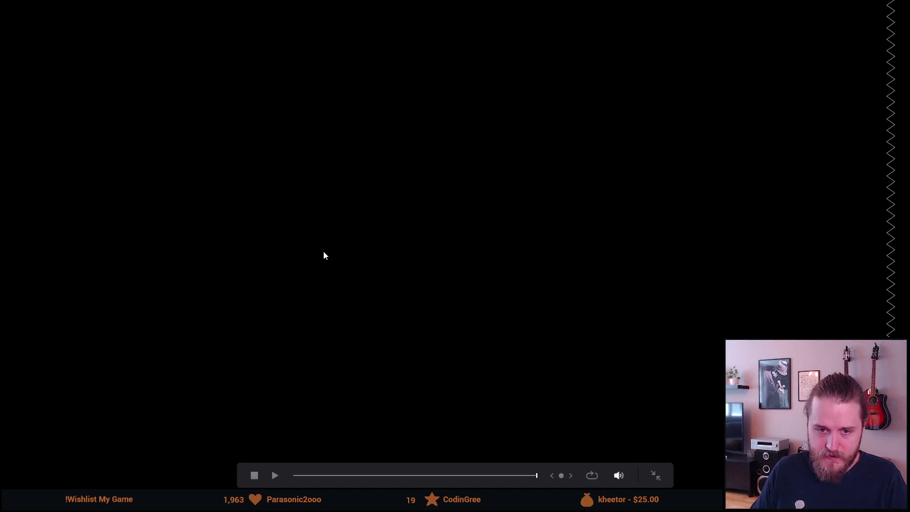
click(311, 475)
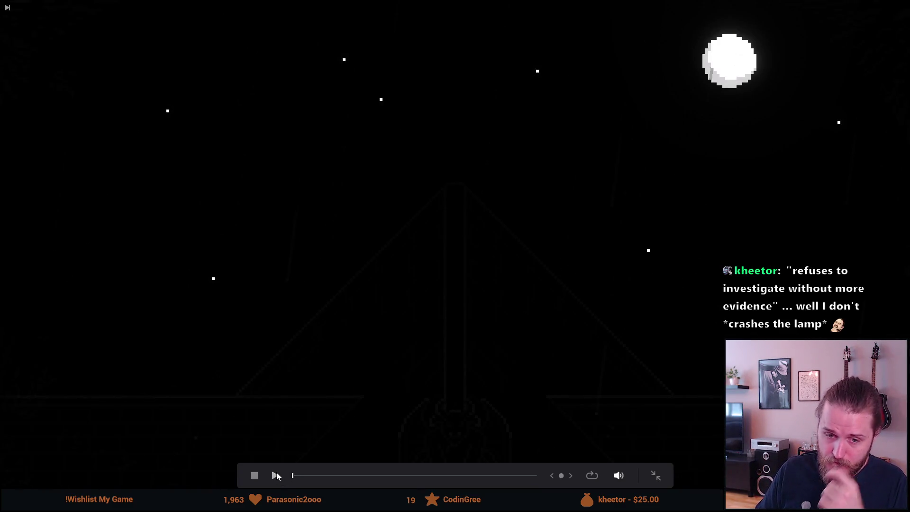
key(Escape)
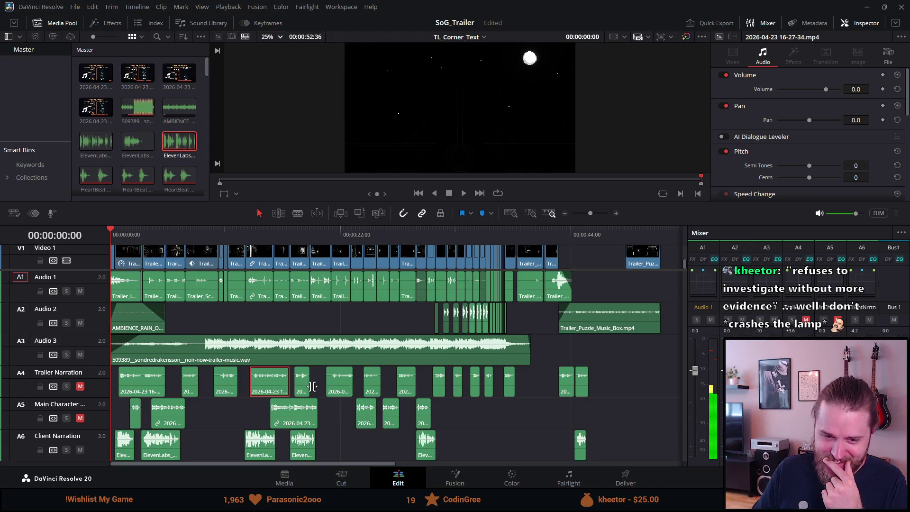
Step: Move a Client Narration clip later to around 25 seconds and play to hear its placement
click(247, 239)
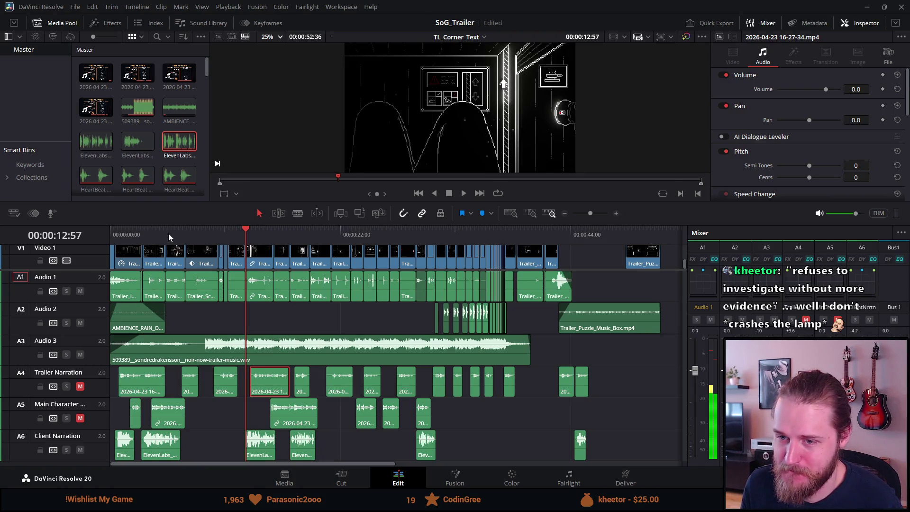
click(378, 234)
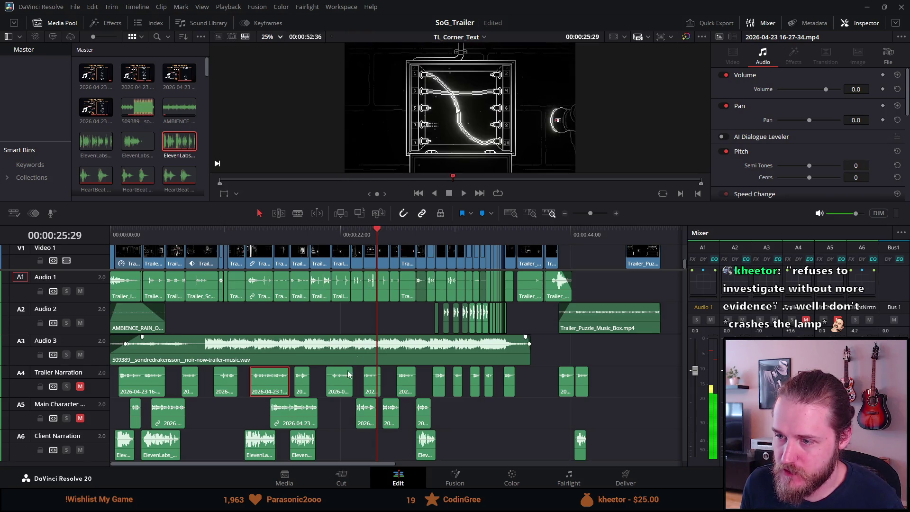
drag(299, 452, 395, 452)
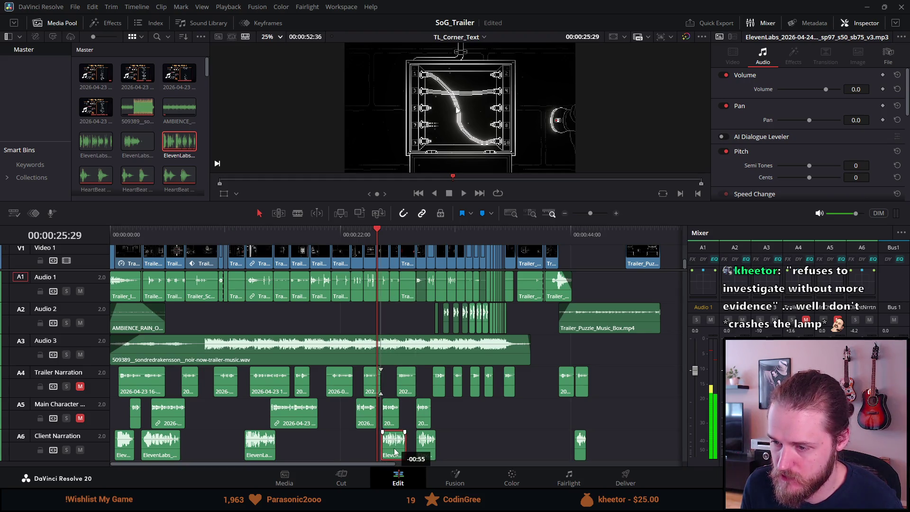
scroll(391, 450, up, 2)
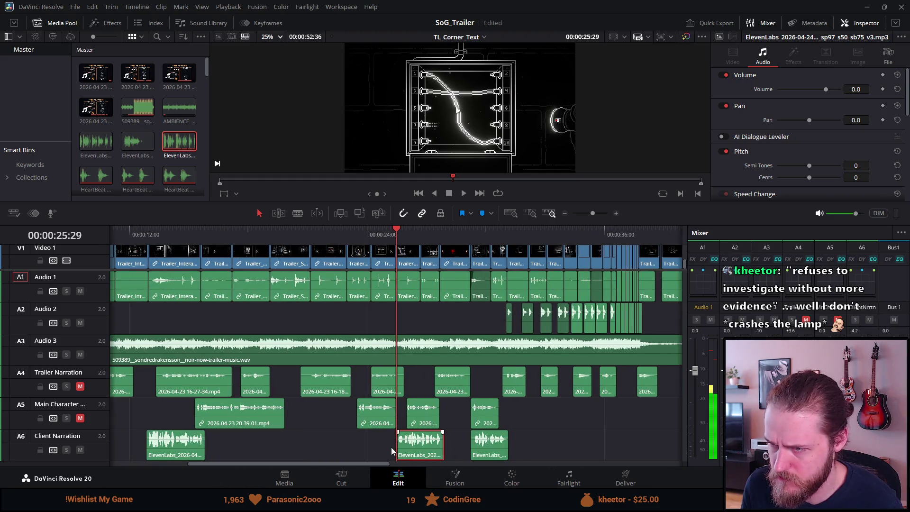
drag(435, 462, 429, 462)
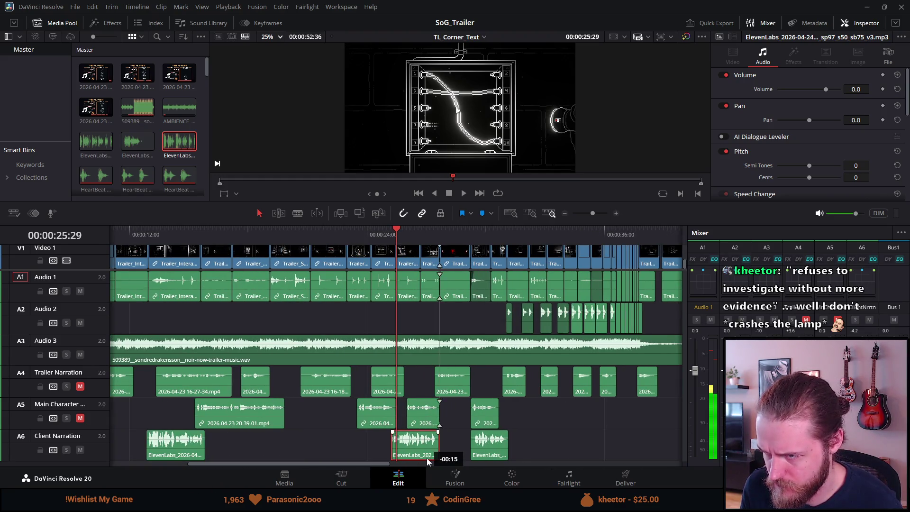
click(380, 235)
key(space)
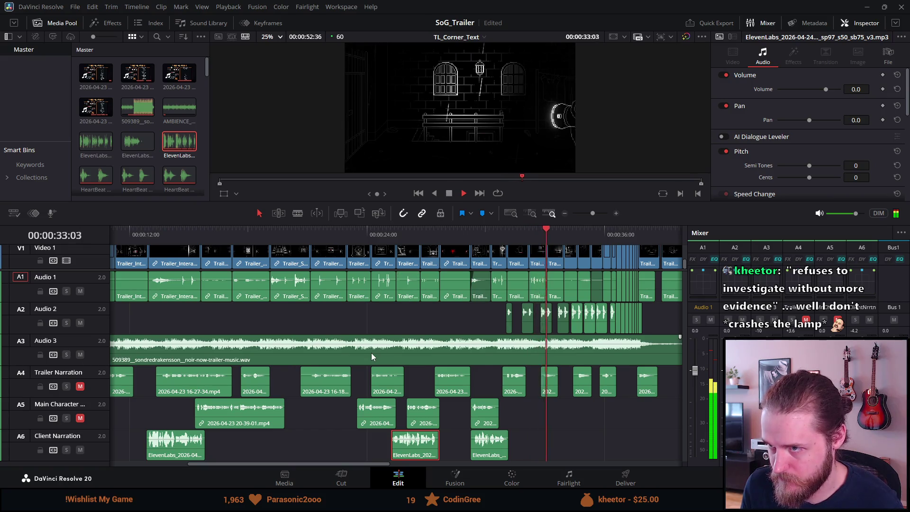
scroll(371, 353, down, 2)
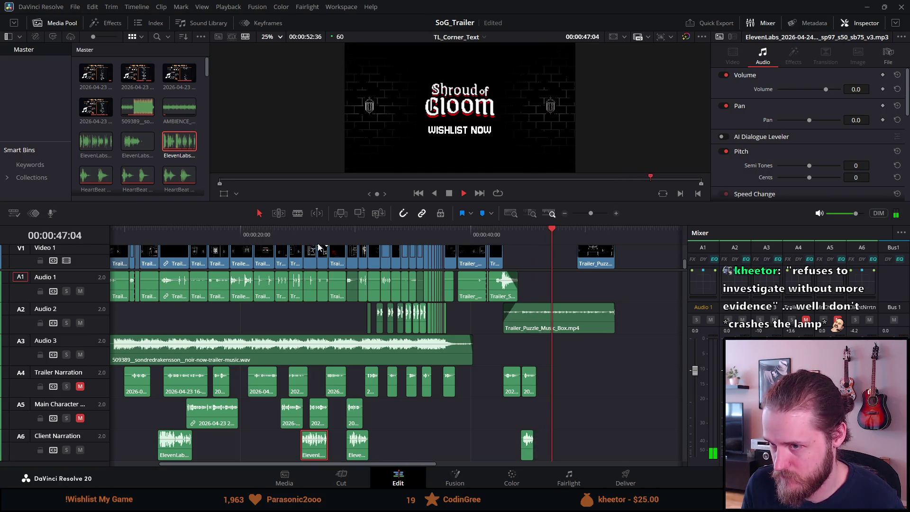
Step: Move the first Client Narration clip about 9 seconds later and zoom in on the clips
click(282, 234)
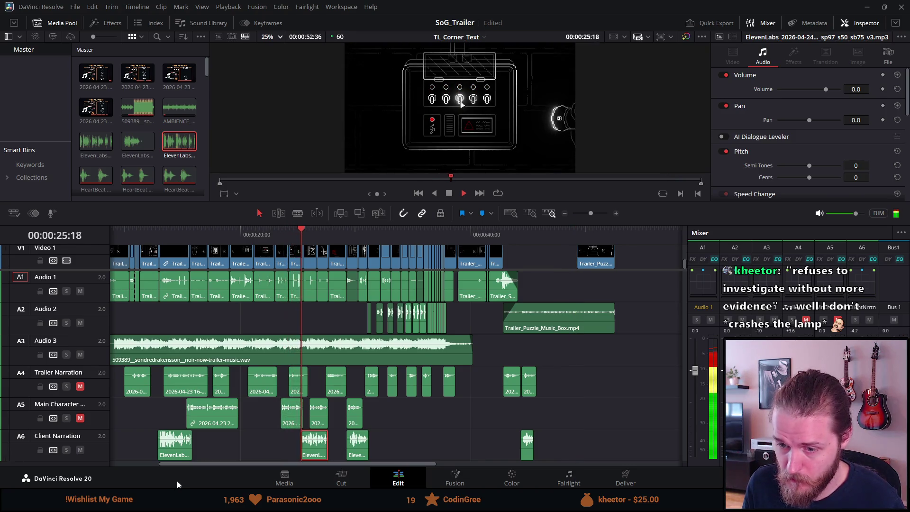
drag(183, 446, 293, 445)
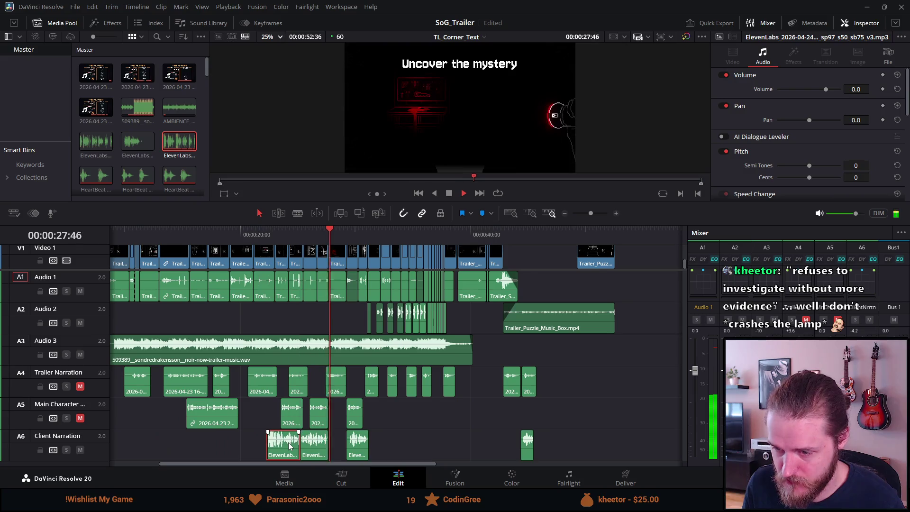
click(257, 236)
click(230, 234)
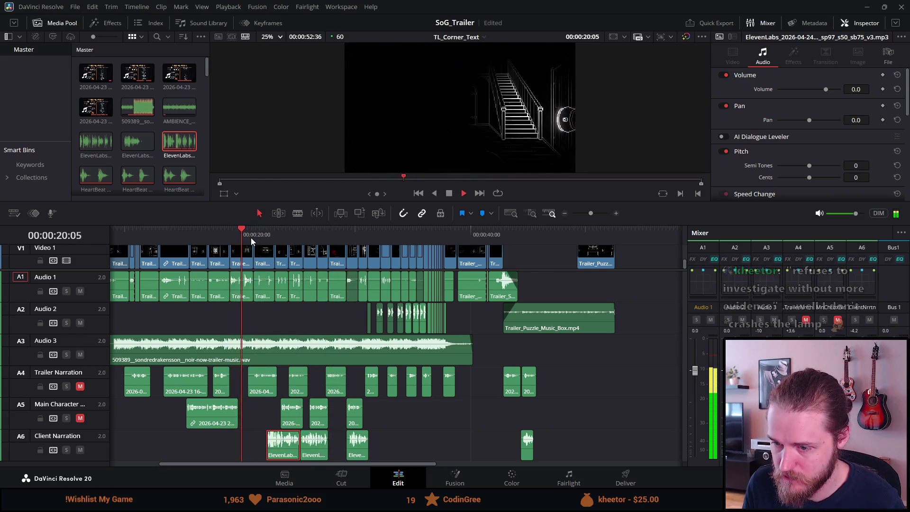
key(ctrl+equal)
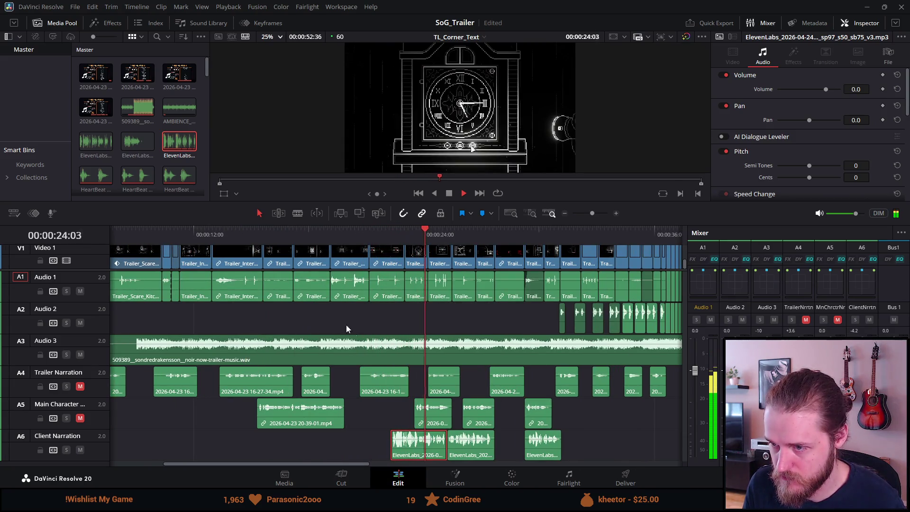
key(ctrl+equal)
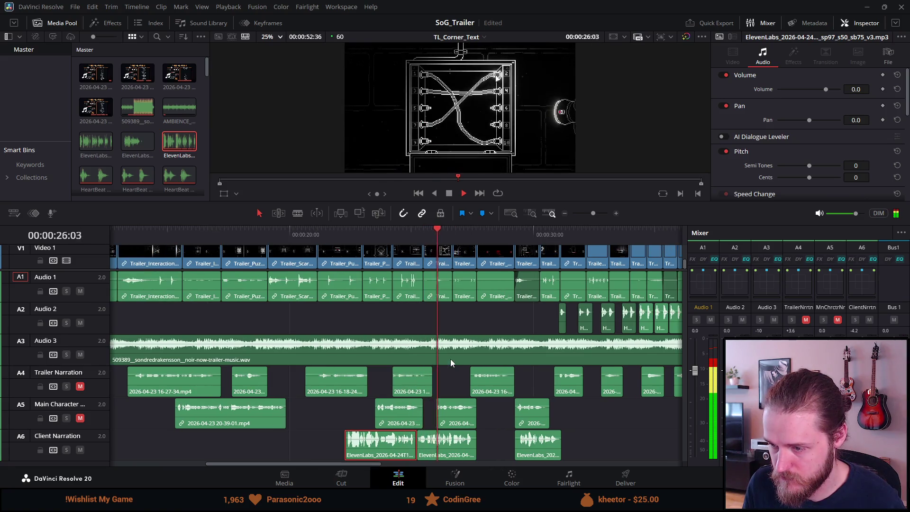
key(ctrl+equal)
click(446, 194)
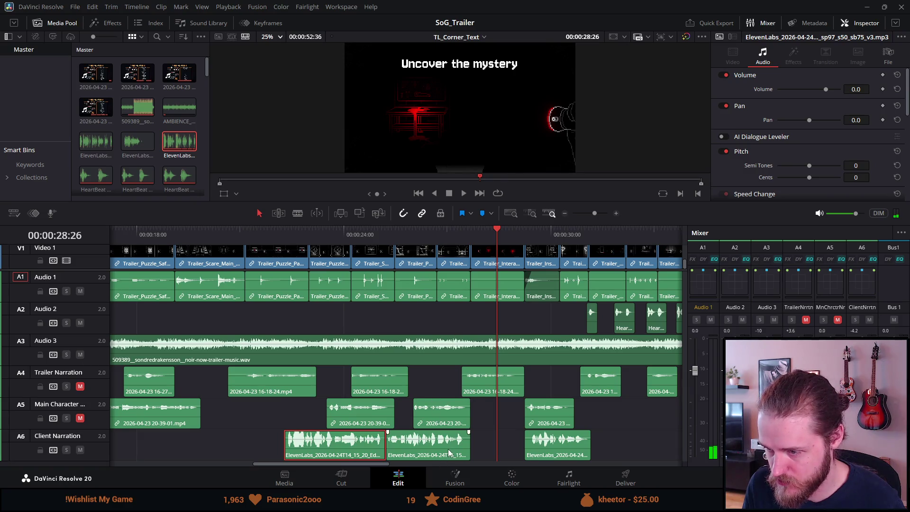
Step: Nudge the second clip later and extend the first clip's end to meet it
drag(450, 452, 459, 453)
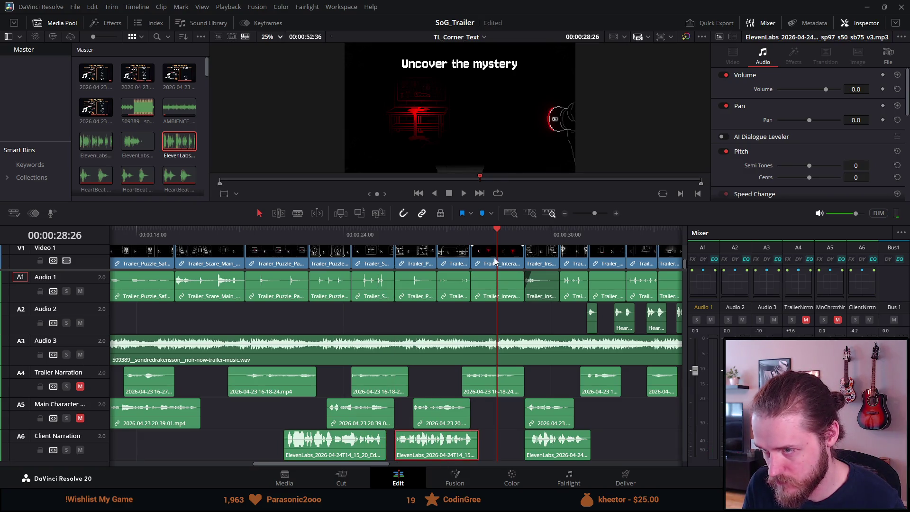
click(471, 235)
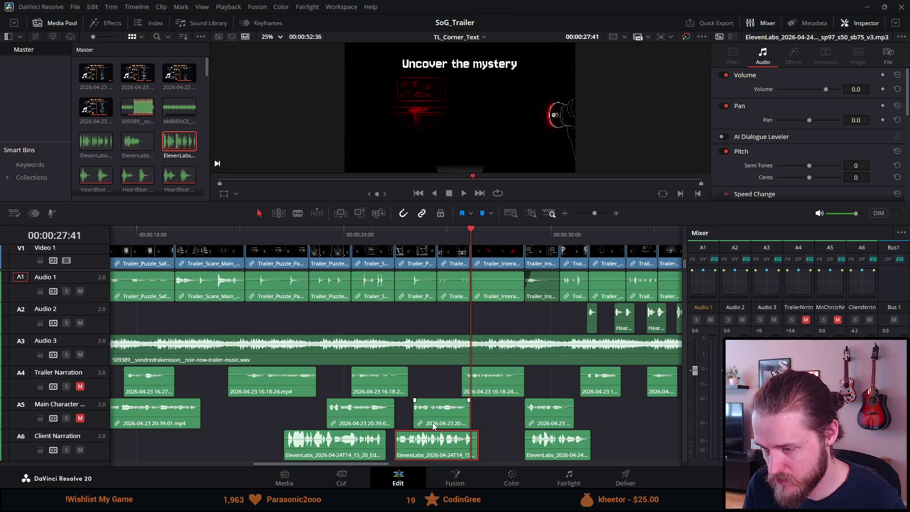
click(379, 444)
key(ctrl+equal)
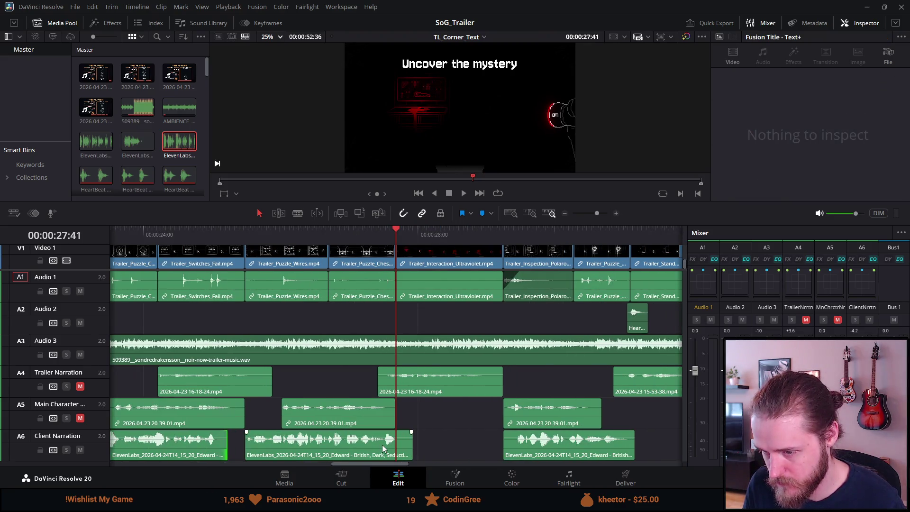
drag(227, 442, 243, 443)
click(233, 446)
key(ctrl+minus)
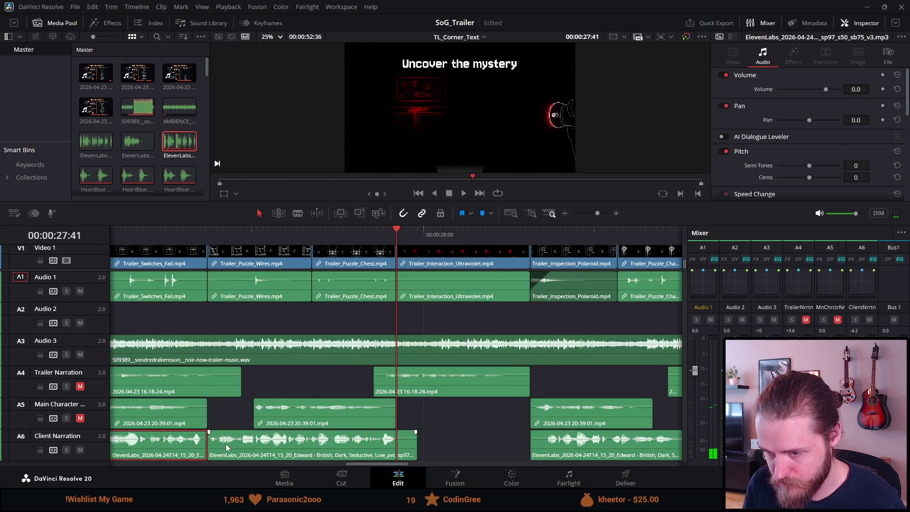
click(231, 234)
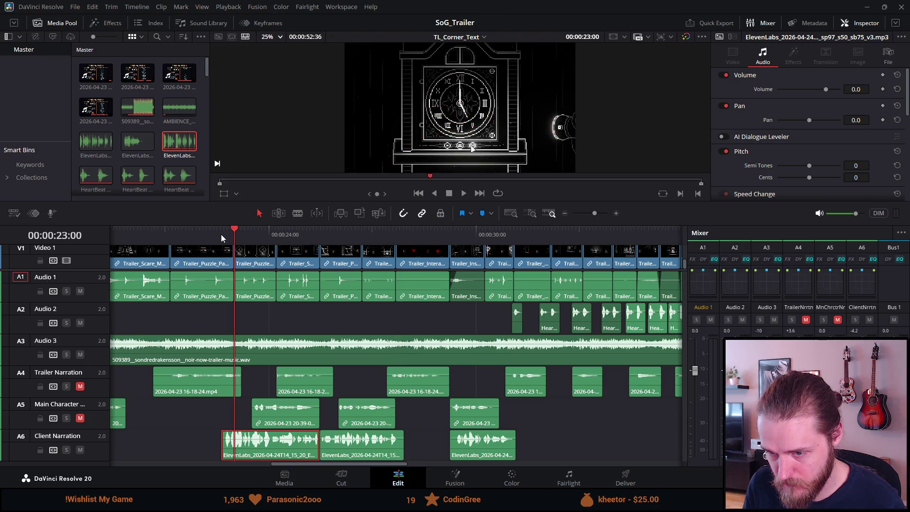
click(220, 234)
click(178, 230)
key(space)
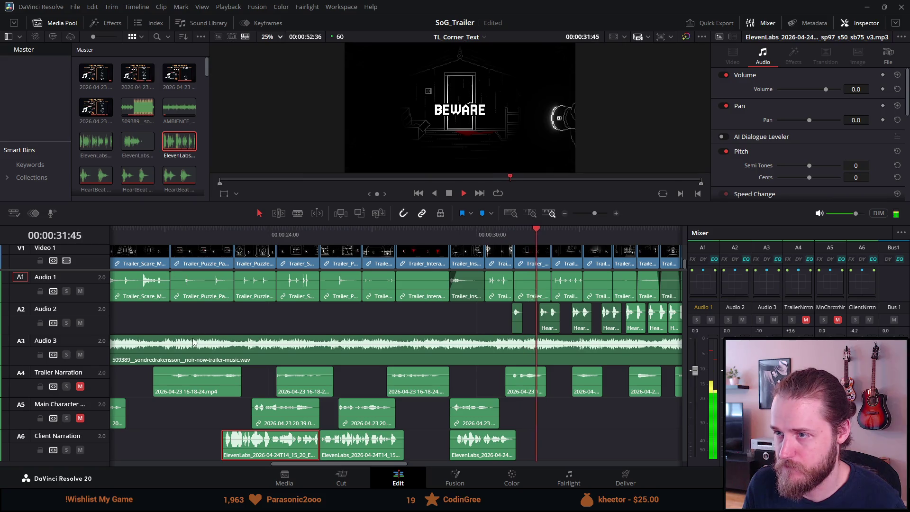
scroll(191, 341, down, 4)
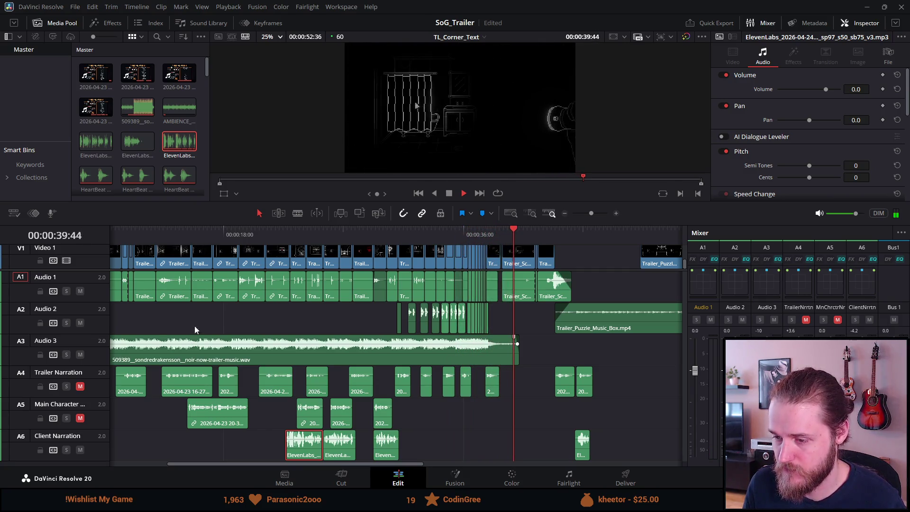
key(space)
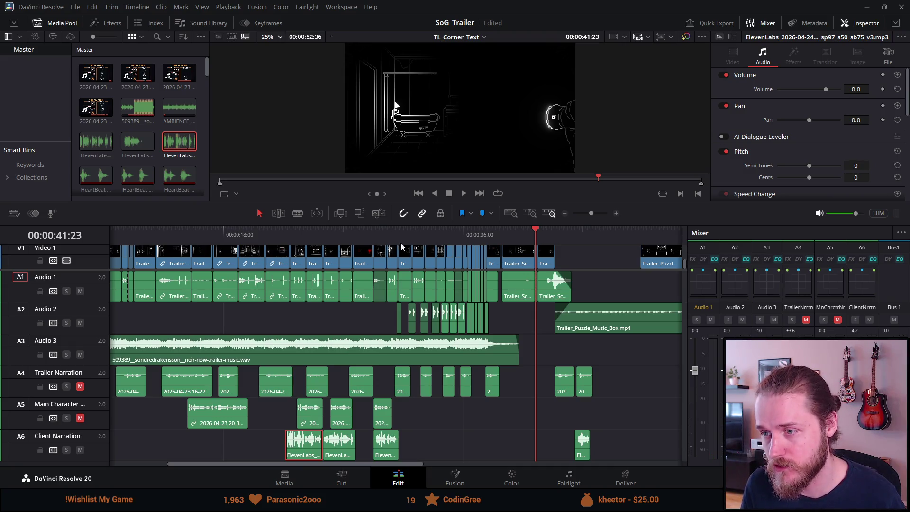
click(370, 235)
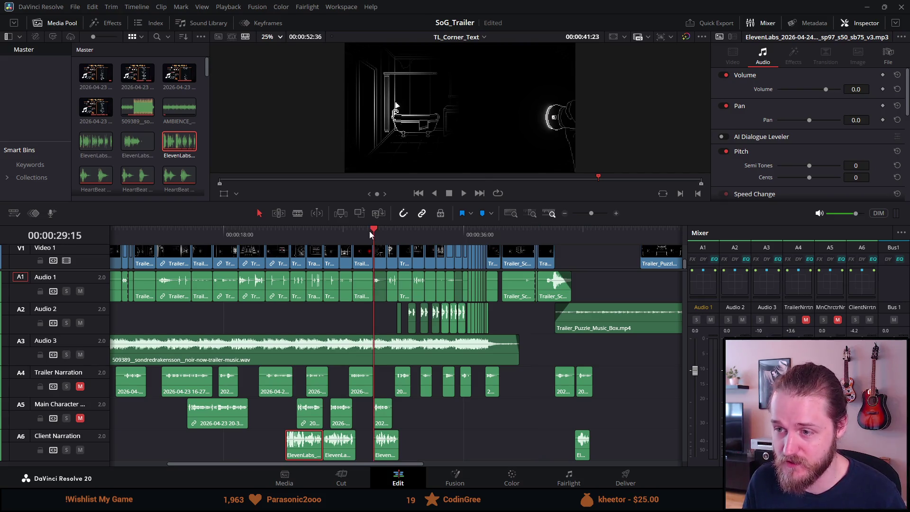
click(356, 234)
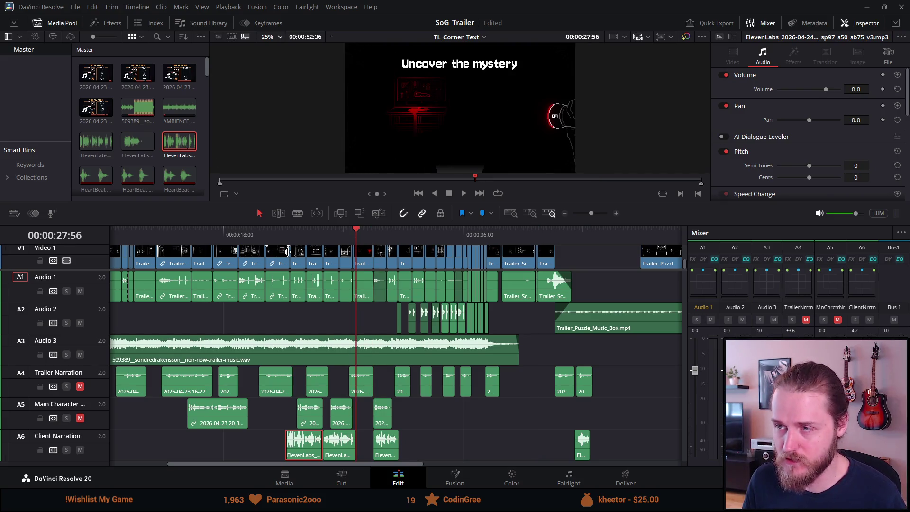
key(space)
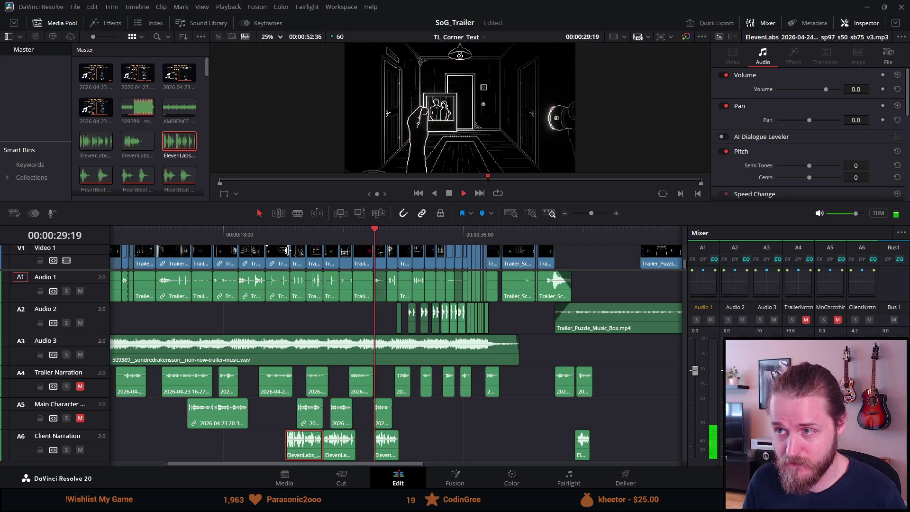
key(space)
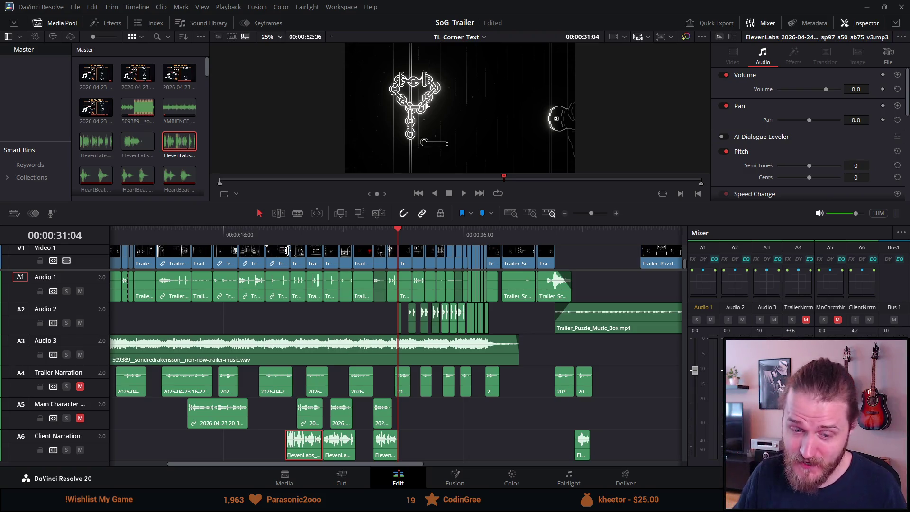
key(space)
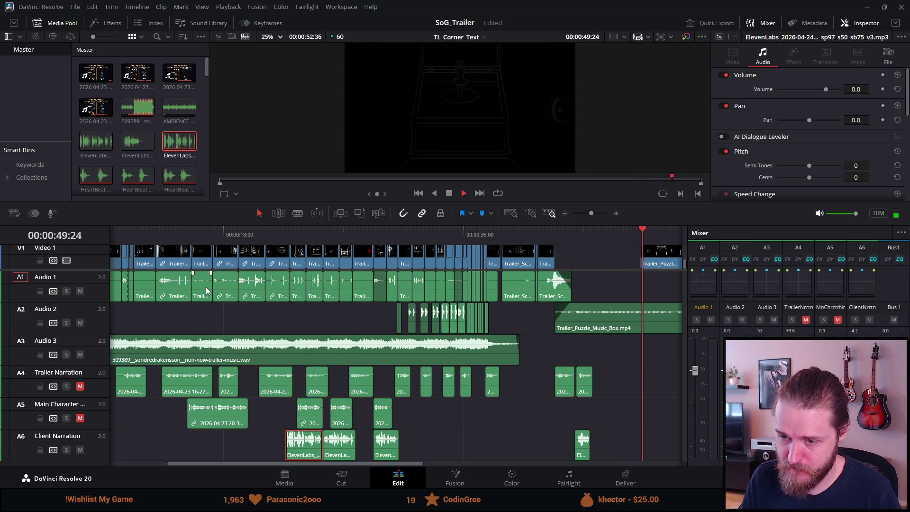
scroll(198, 287, down, 2)
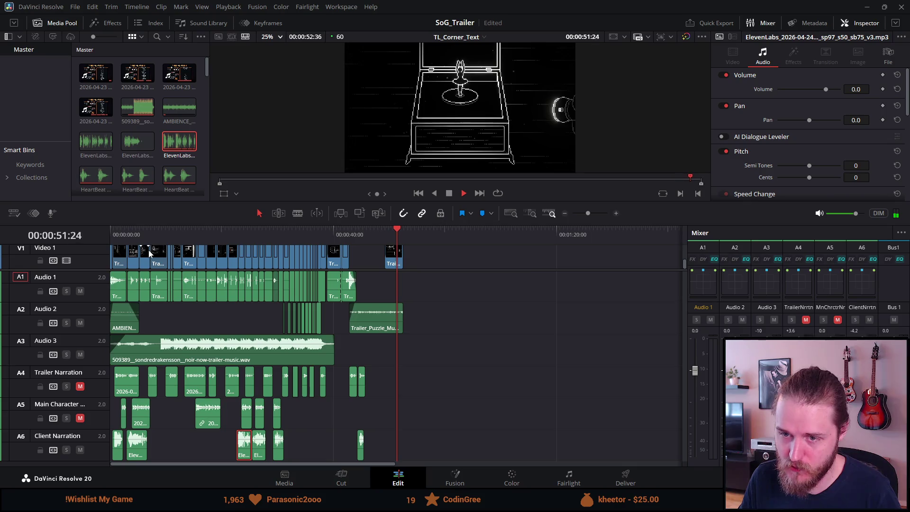
click(121, 229)
key(space)
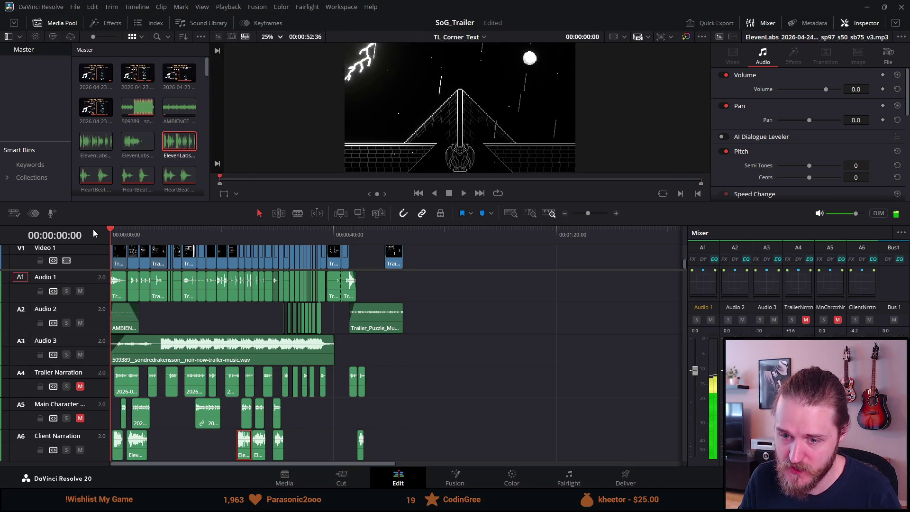
Step: Play the trailer full screen, jump to a later gameplay moment, and stop playback
key(p)
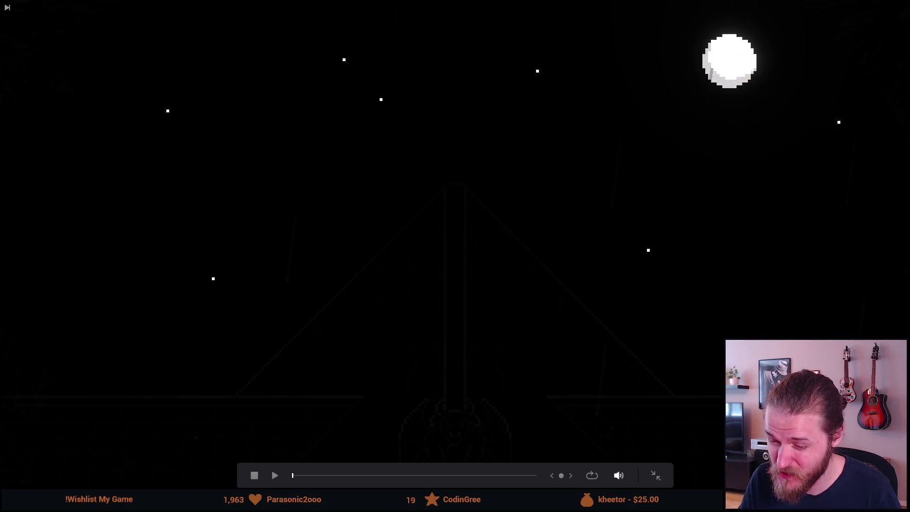
key(space)
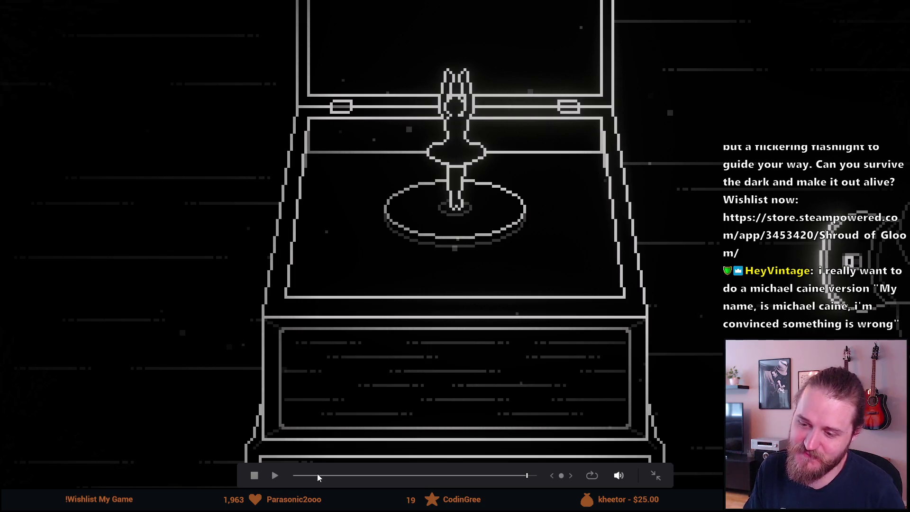
click(317, 473)
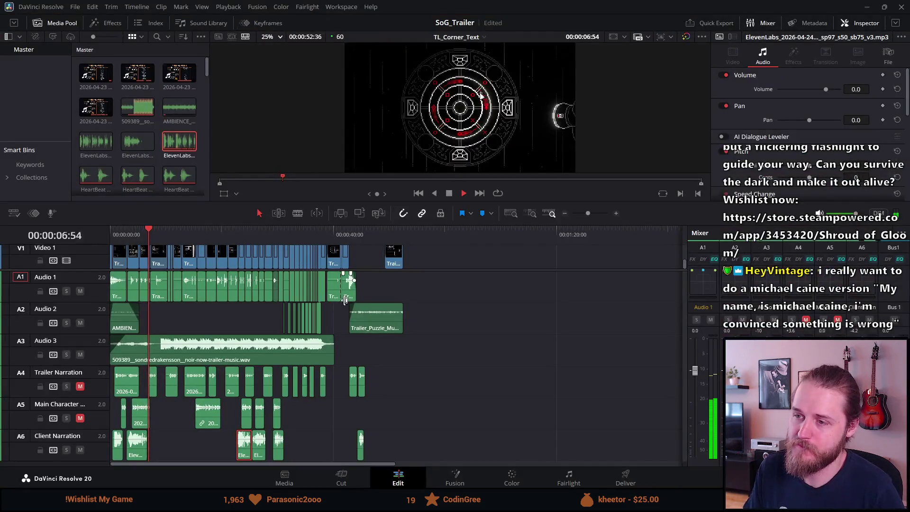
key(space)
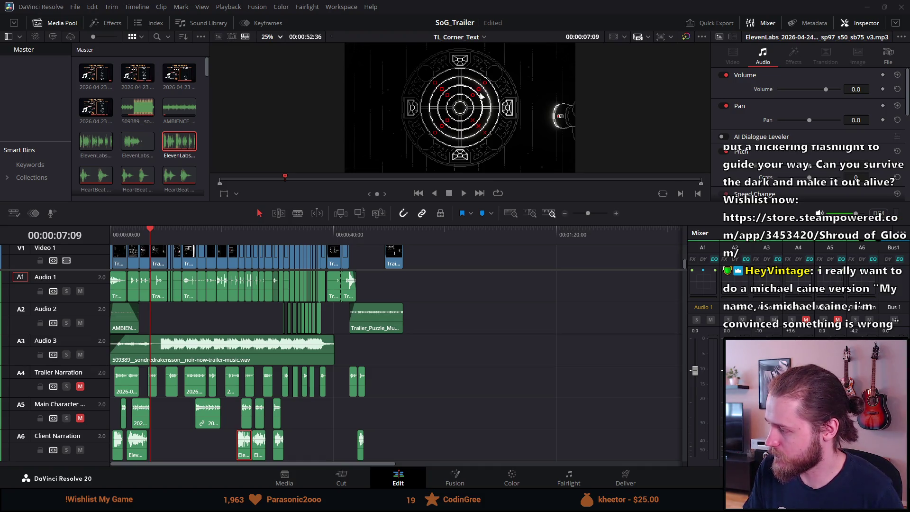
Step: Jump between the puzzles, circular emblem and clock shots near the trailer's opening
click(235, 234)
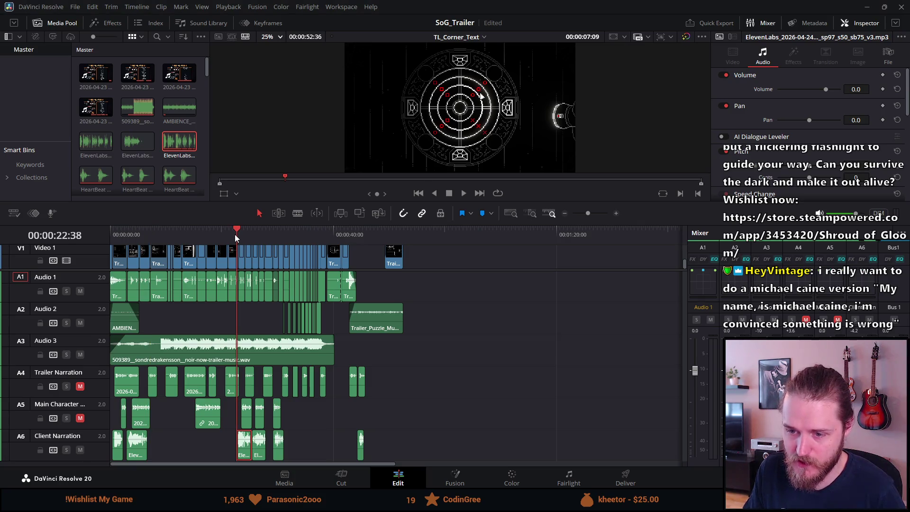
click(139, 231)
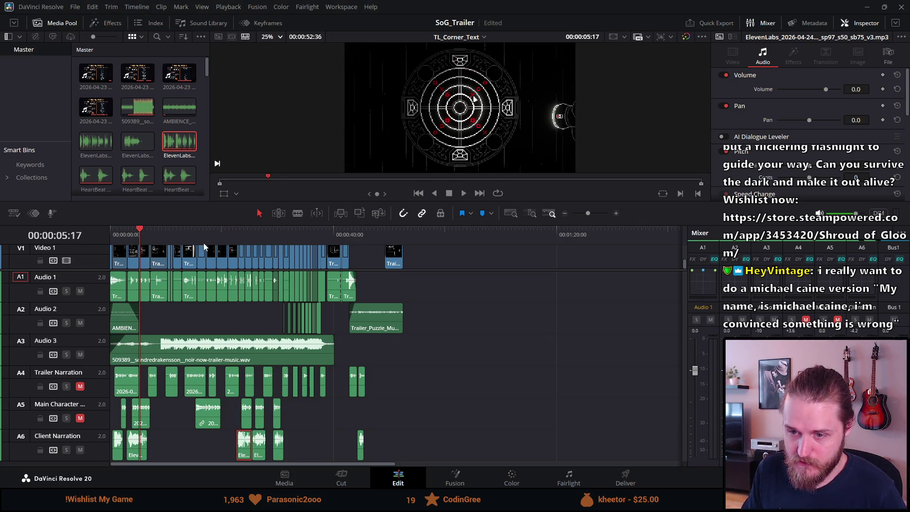
click(241, 239)
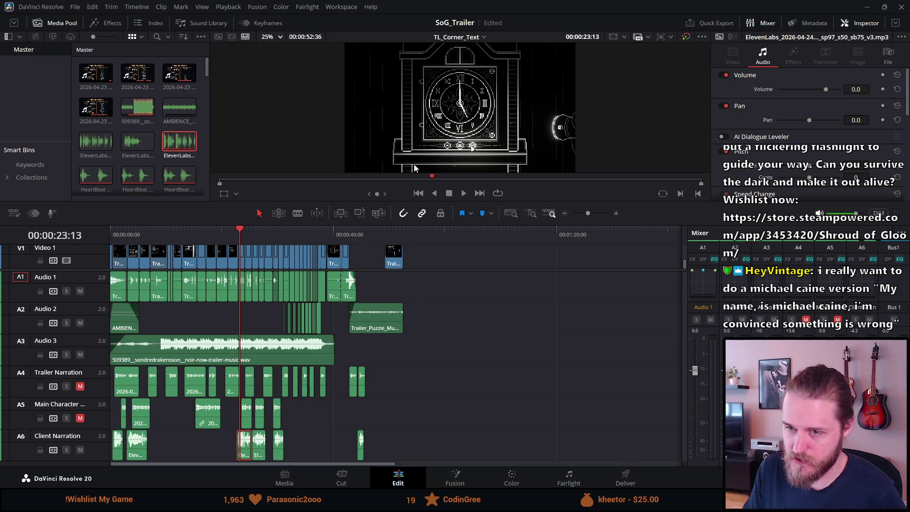
click(133, 237)
Step: Play from 00:00:03:56, skipping to about 13, 15 and 21 seconds, then switch to ElevenLabs
key(space)
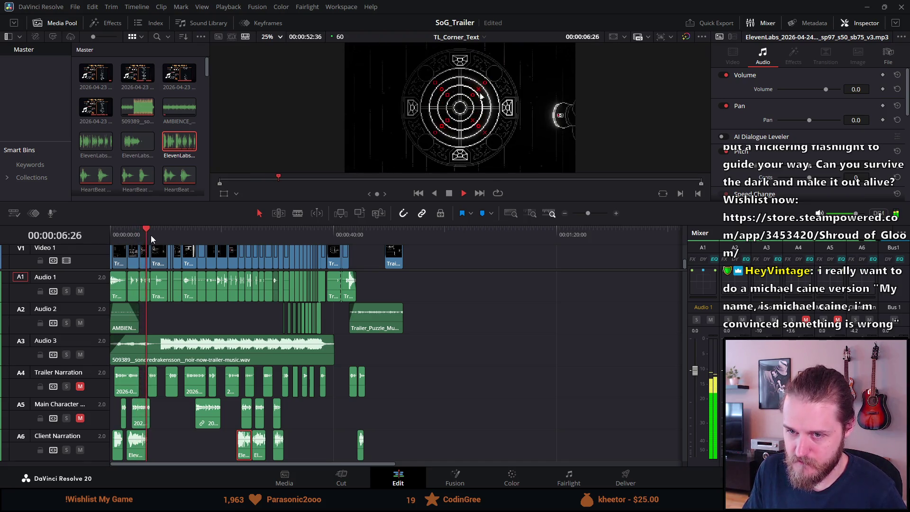
click(181, 234)
click(197, 235)
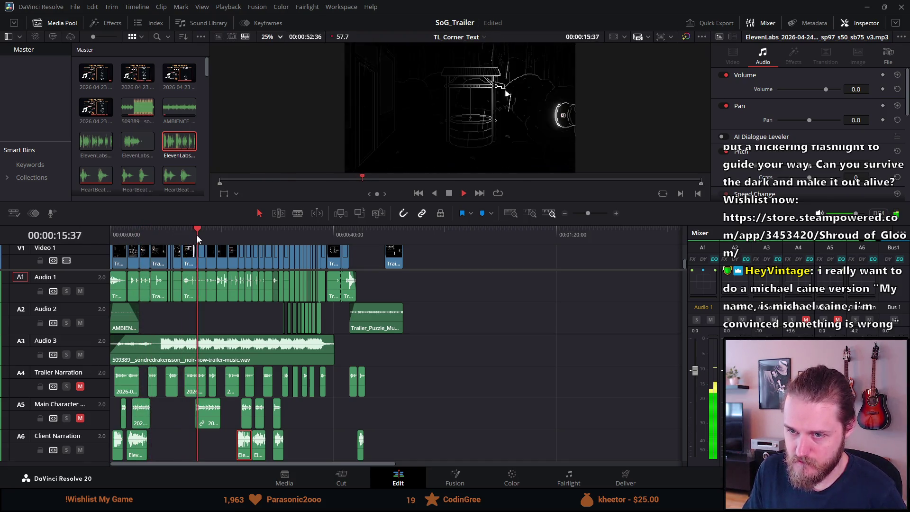
click(230, 236)
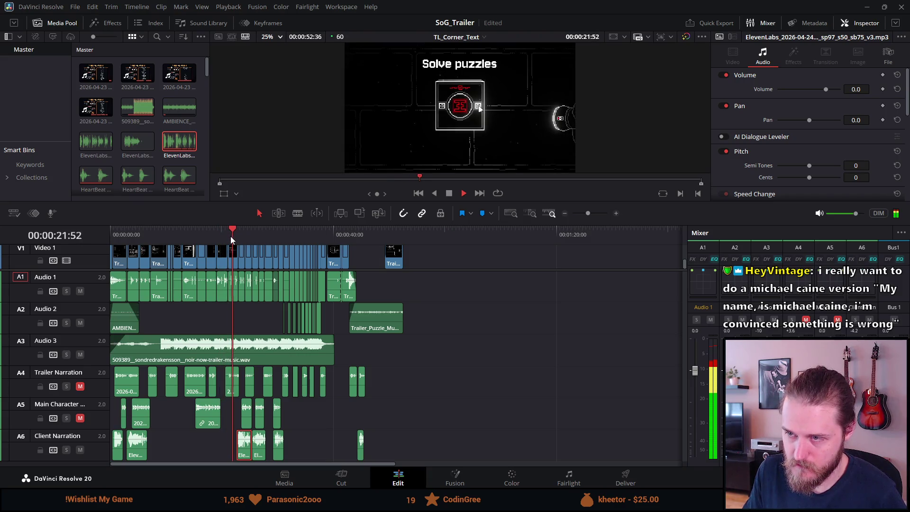
click(449, 193)
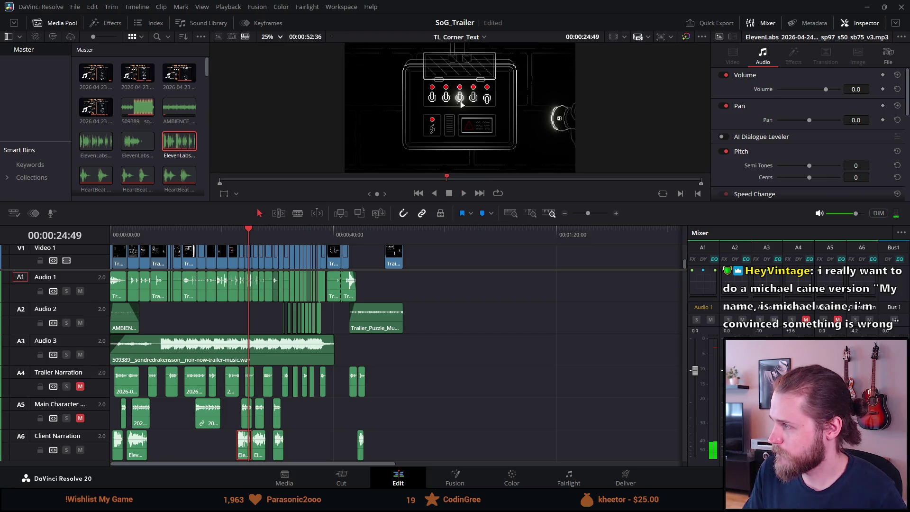
key(alt+Tab)
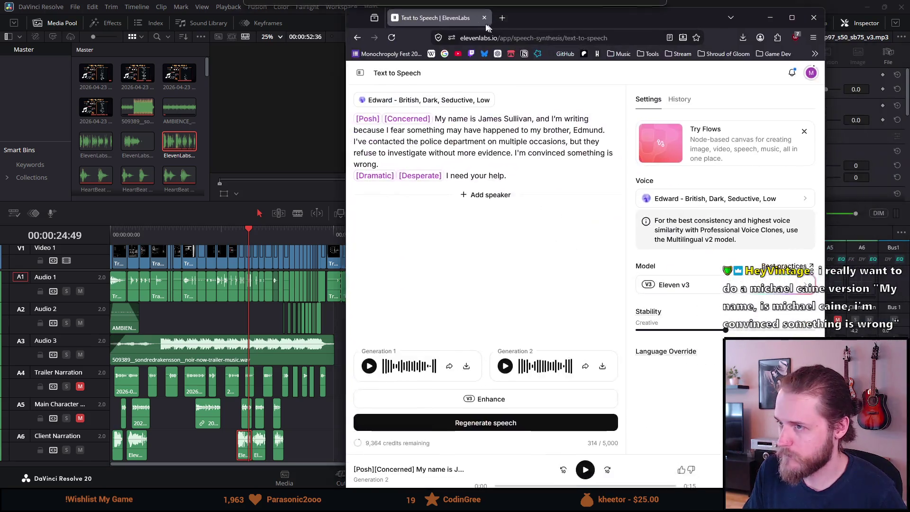
Step: Paste the email below the script, keep the visit paragraph, and delete the leftover text
key(Return)
key(ctrl+v)
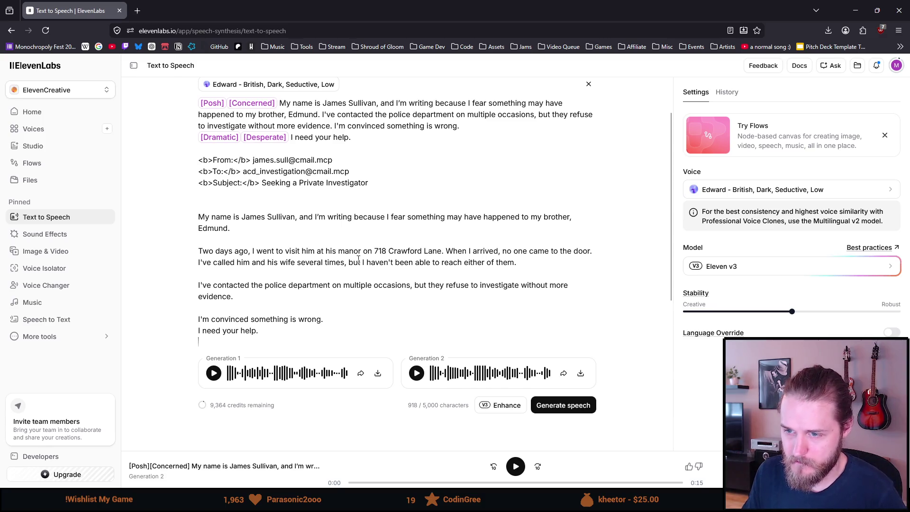
drag(525, 261, 187, 250)
key(ctrl+c)
key(BackSpace)
mouse_move(259, 318)
mouse_down()
mouse_move(209, 284)
mouse_move(184, 213)
mouse_move(197, 157)
mouse_up()
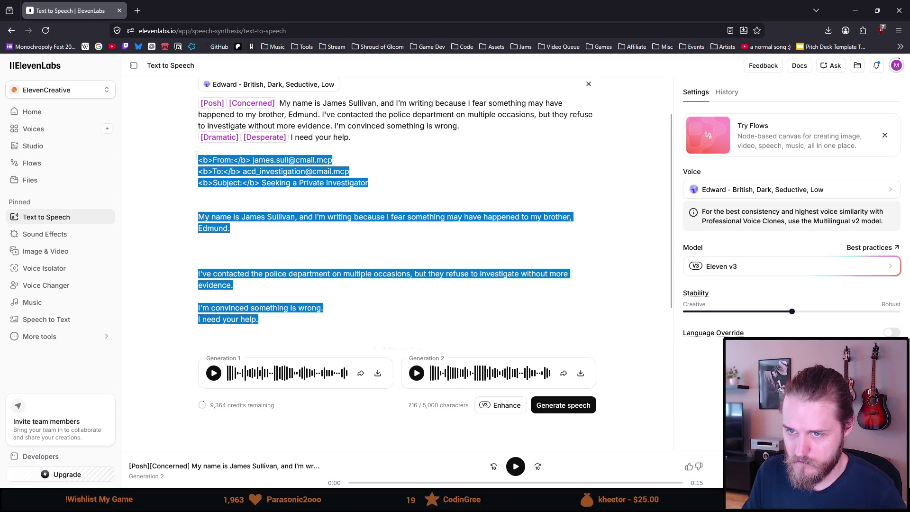
key(BackSpace)
key(BackSpace)
key(BackSpace)
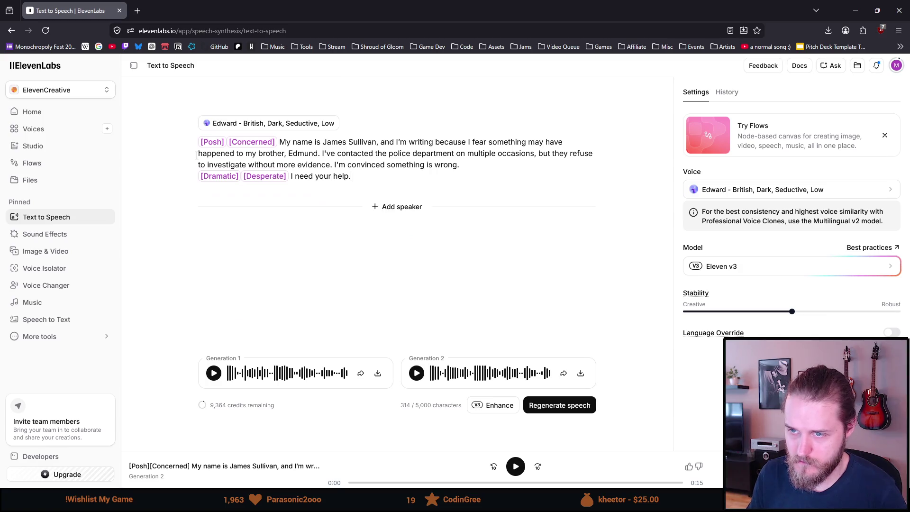
Step: Insert the visit paragraph after the brother sentence, dropping 'Two days ago', the address, and 'When I arrived'
click(322, 153)
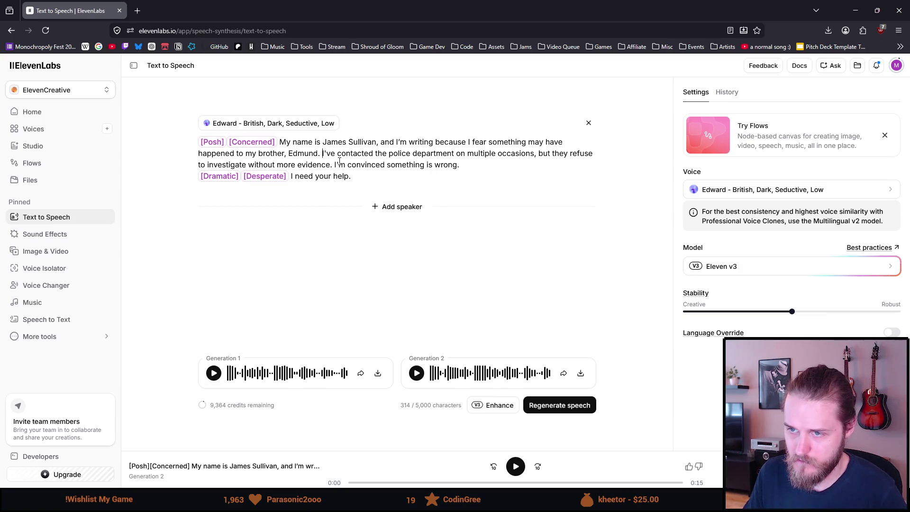
key(ctrl+v)
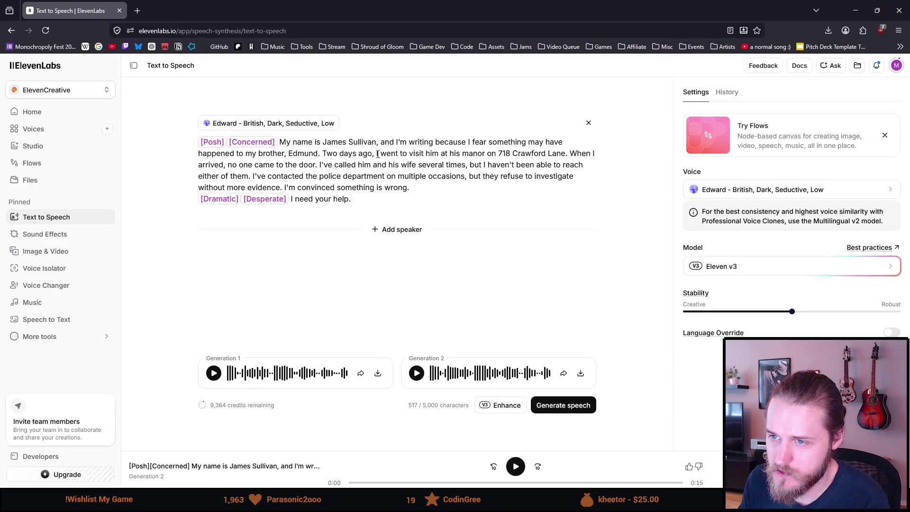
mouse_move(378, 154)
mouse_down()
mouse_move(322, 142)
mouse_move(323, 154)
mouse_up()
key(BackSpace)
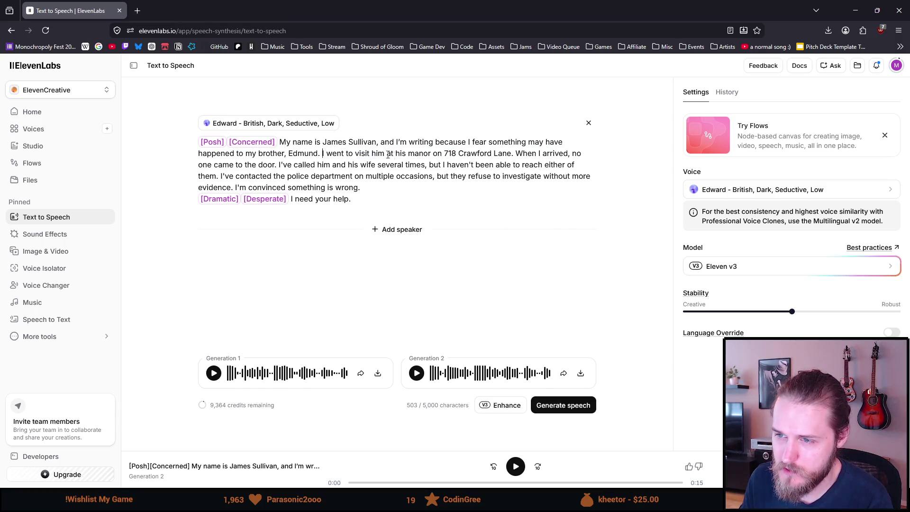
drag(431, 153, 512, 155)
key(BackSpace)
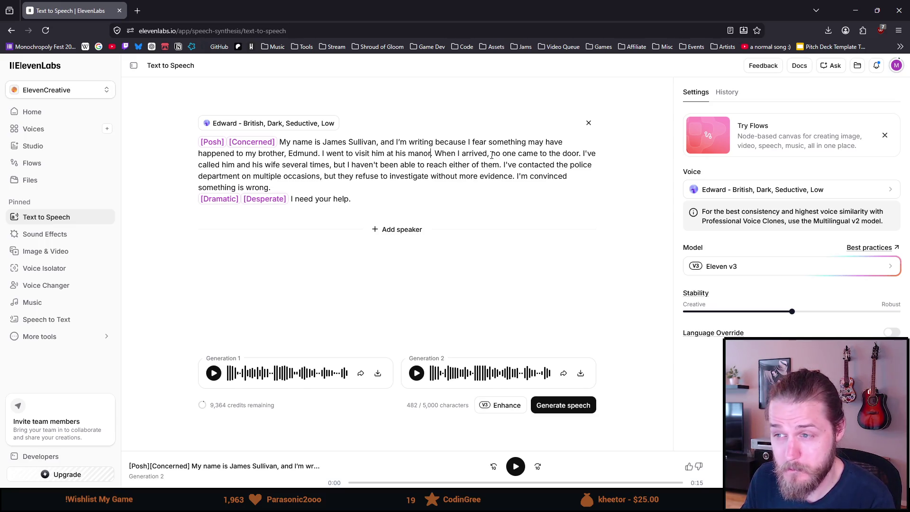
drag(490, 153, 431, 154)
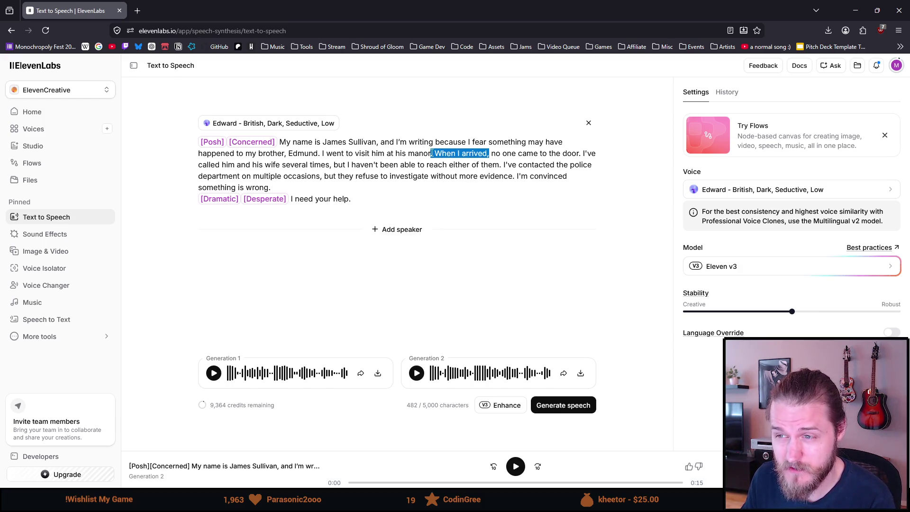
text(, but)
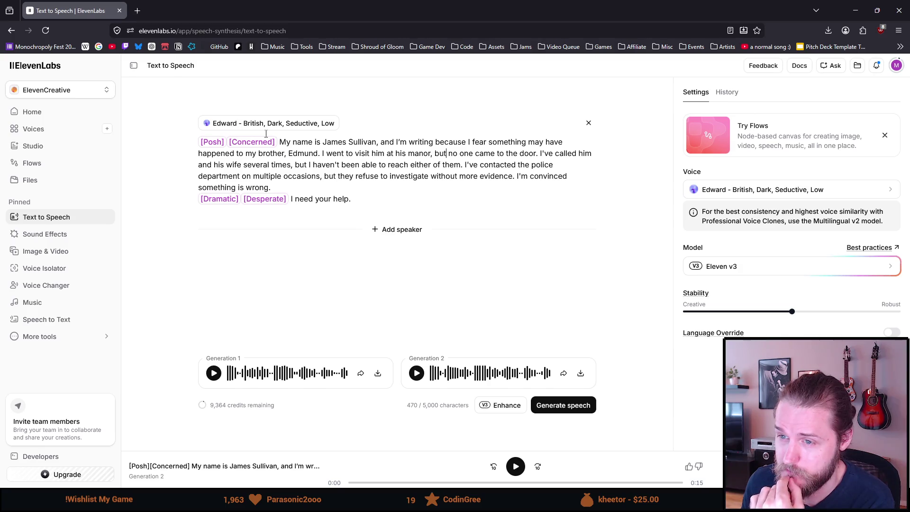
Step: Remove the mention of his wife and change 'either of them' to 'him.'
drag(291, 164, 198, 165)
key(BackSpace)
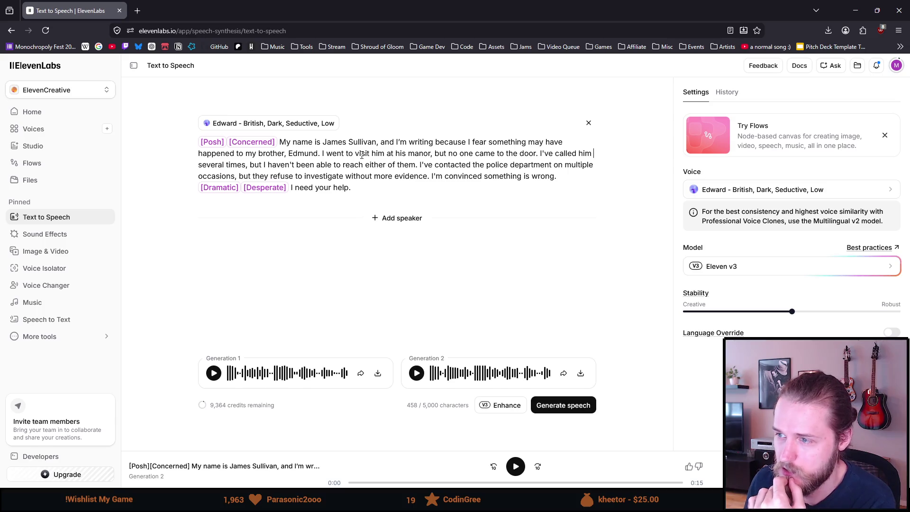
key(BackSpace)
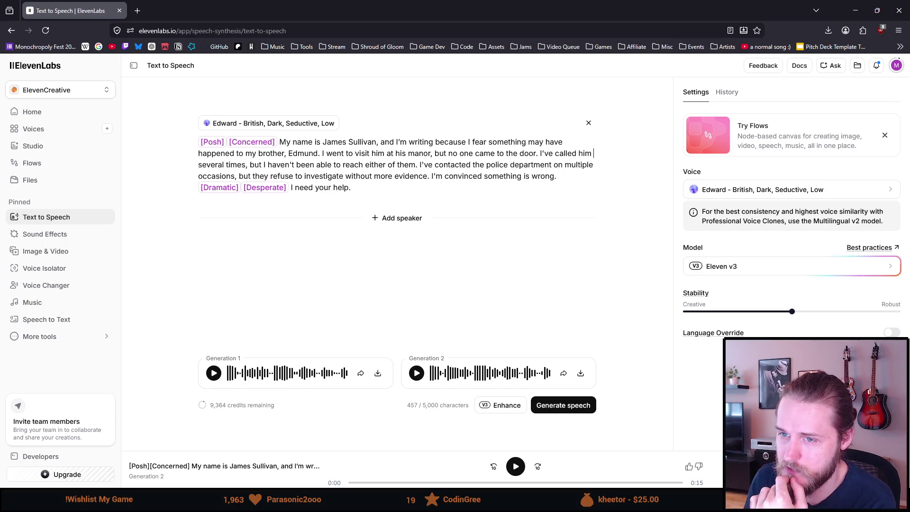
click(317, 165)
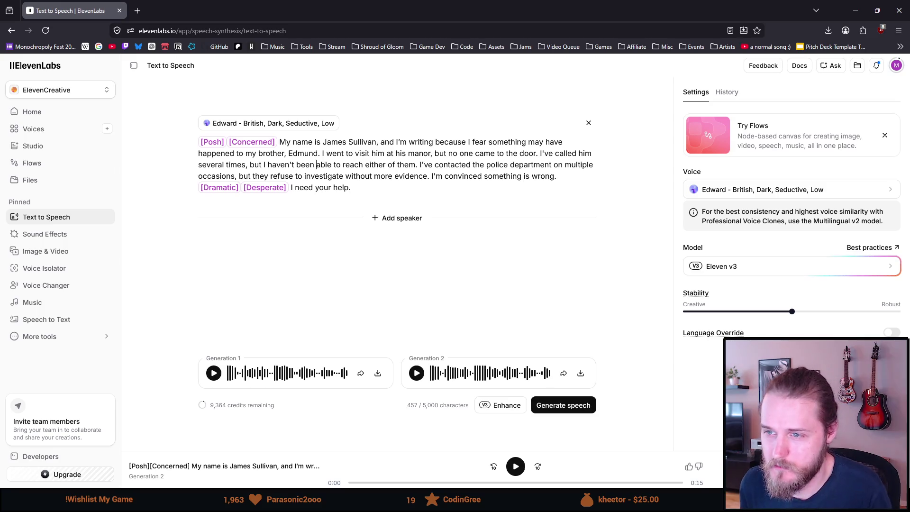
key(ctrl+shift+Right)
key(ctrl+shift+Right)
key(ctrl+shift+Right)
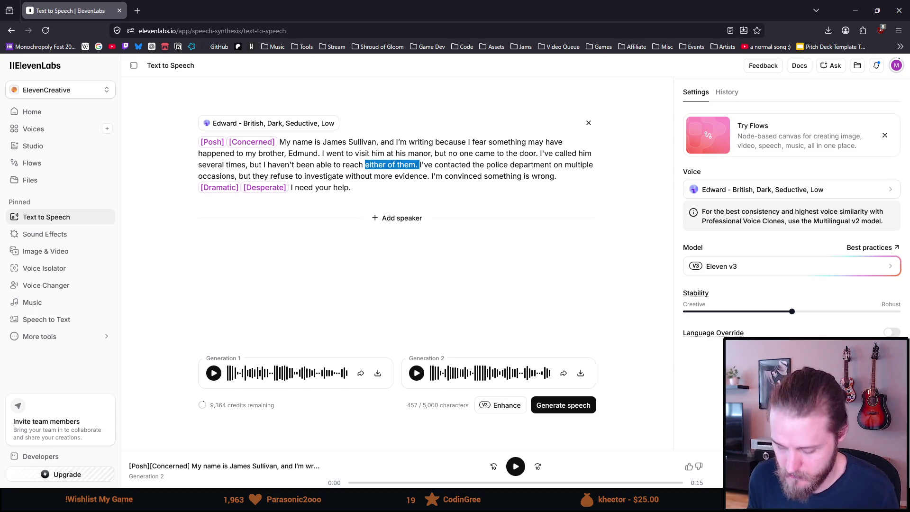
text(him.)
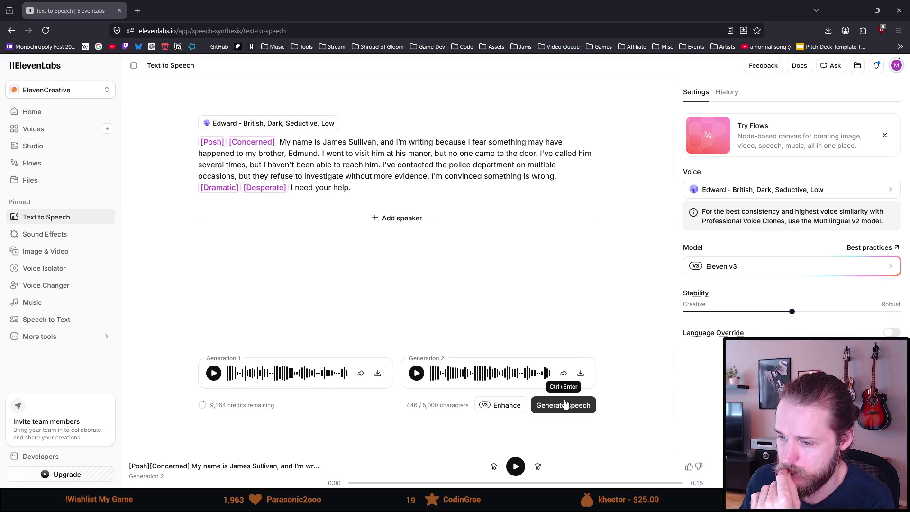
Step: Generate new speech from the shortened script and pause Generation 1 after its opening seconds
click(563, 405)
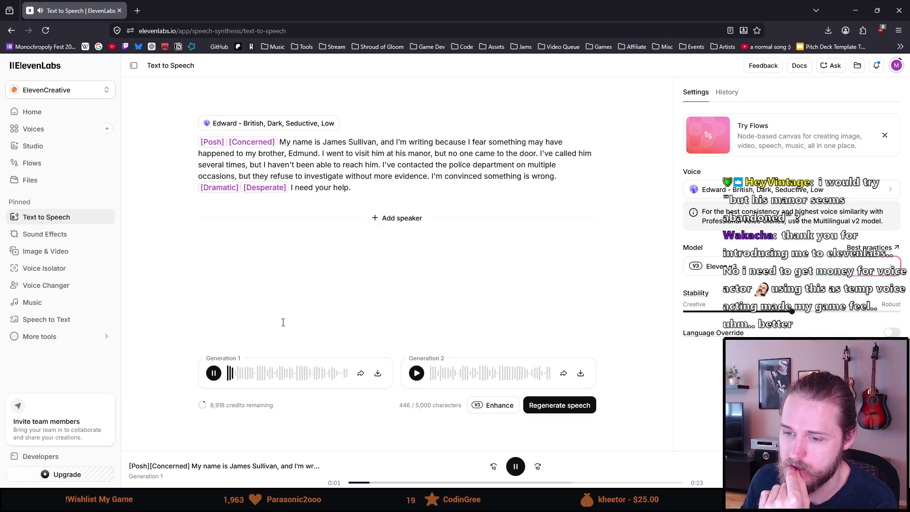
click(213, 373)
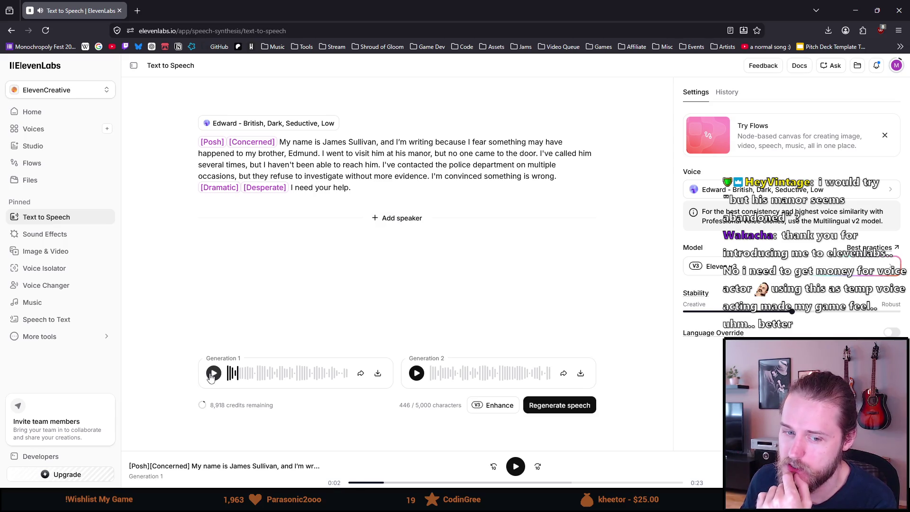
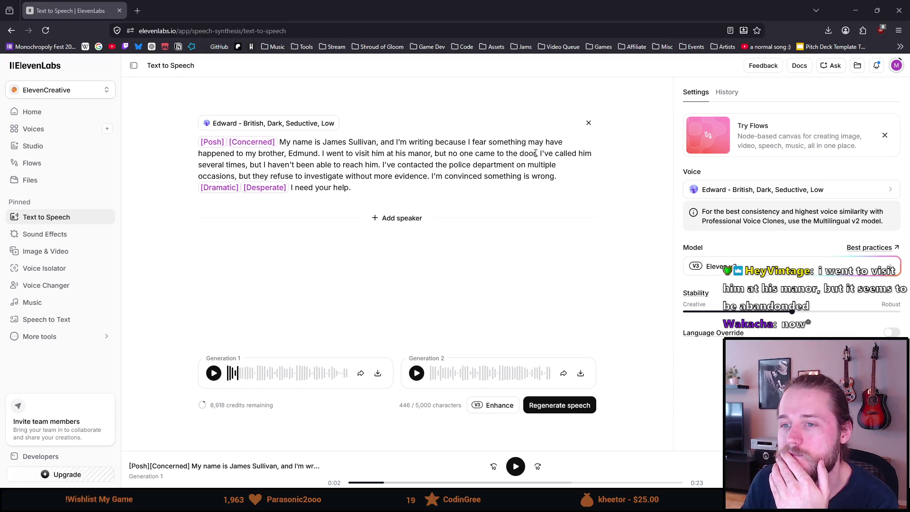
Step: Replace 'at his manor, but no one came to the door' with 'two days ago, but his manor seems to be abandoned', then play Generation 1
mouse_move(536, 153)
mouse_down()
mouse_move(376, 154)
mouse_move(395, 153)
mouse_up()
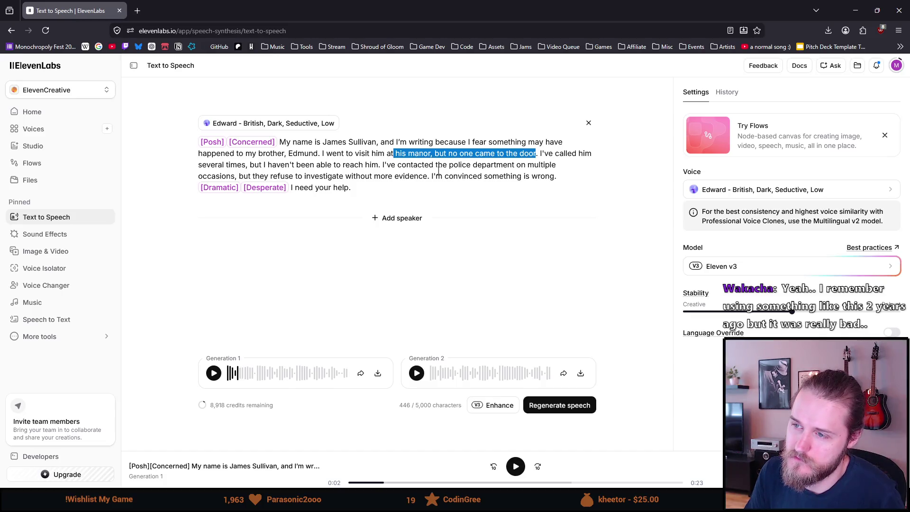
key(BackSpace)
key(BackSpace)
key(BackSpace)
text(two d)
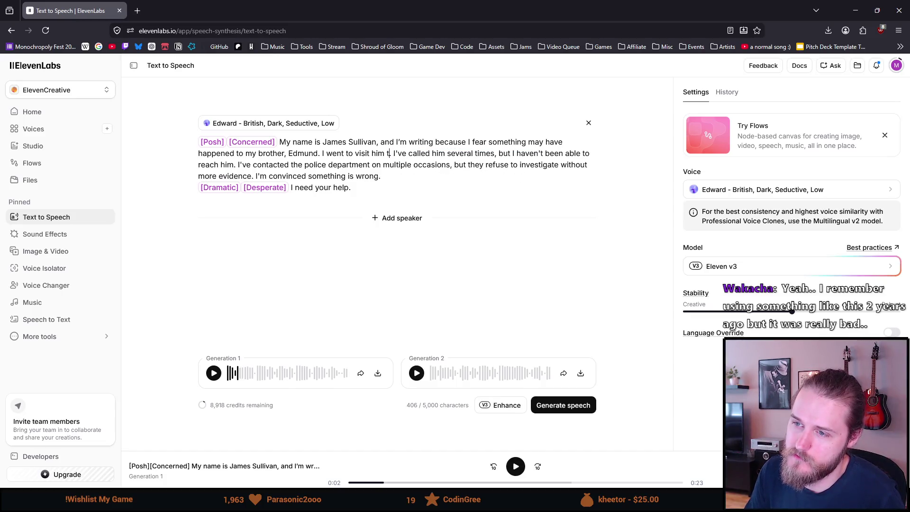
text(ays ago, bu)
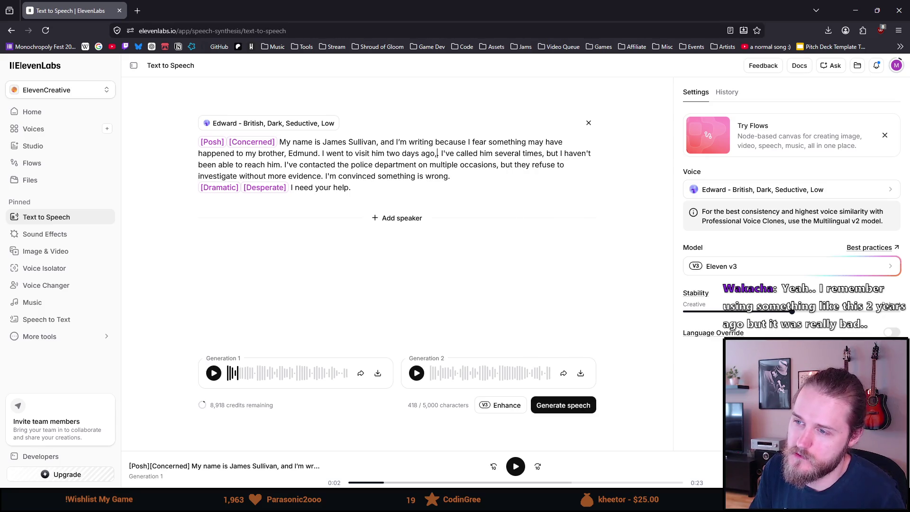
text(t his manor see)
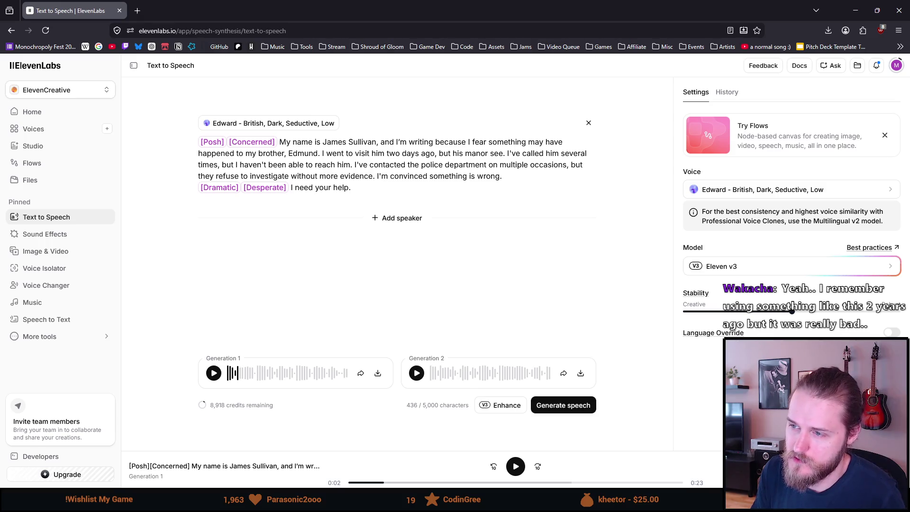
text(med)
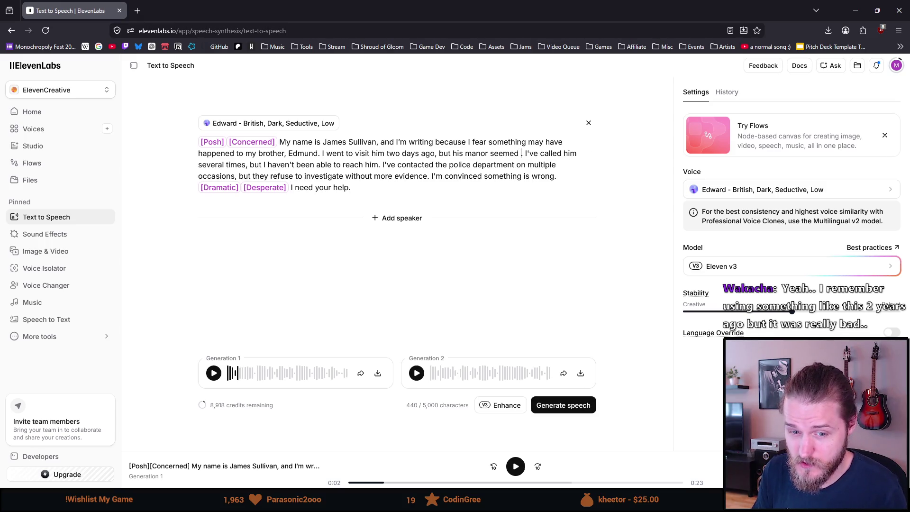
key(BackSpace)
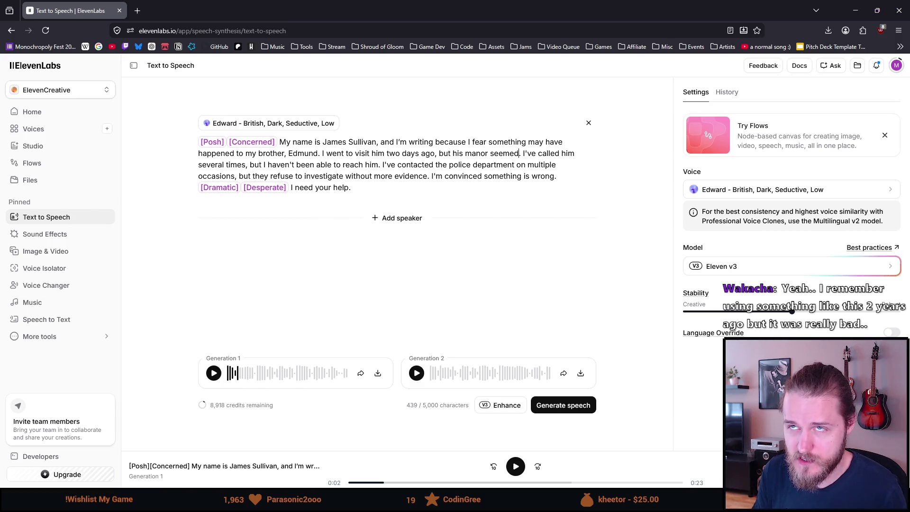
key(BackSpace)
key(BackSpace)
text(s to be)
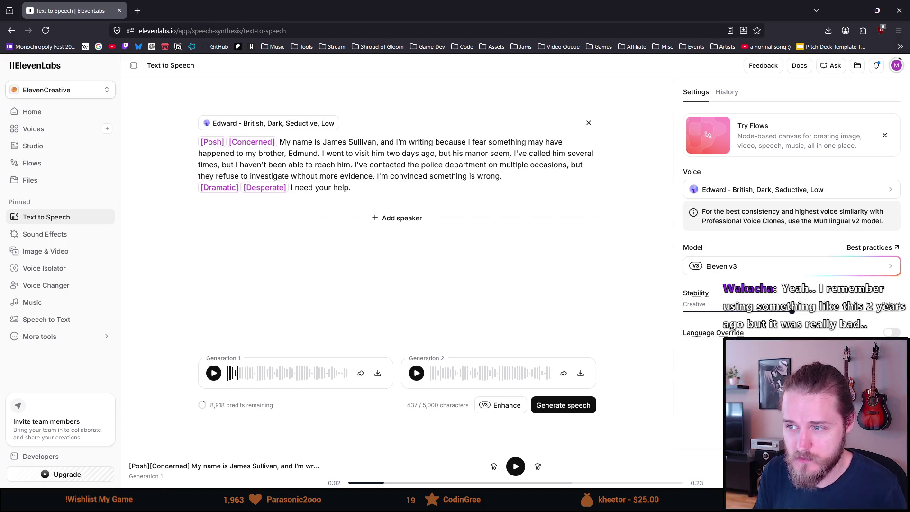
text( aband)
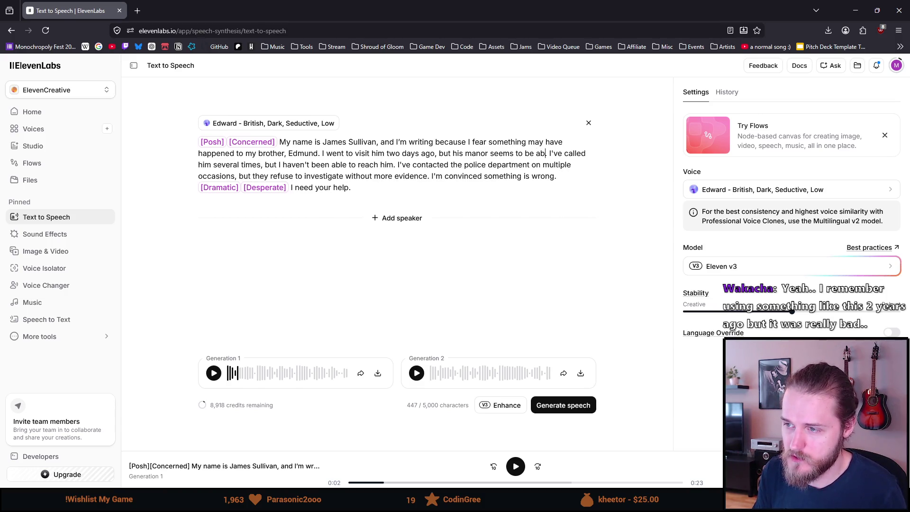
text(oned)
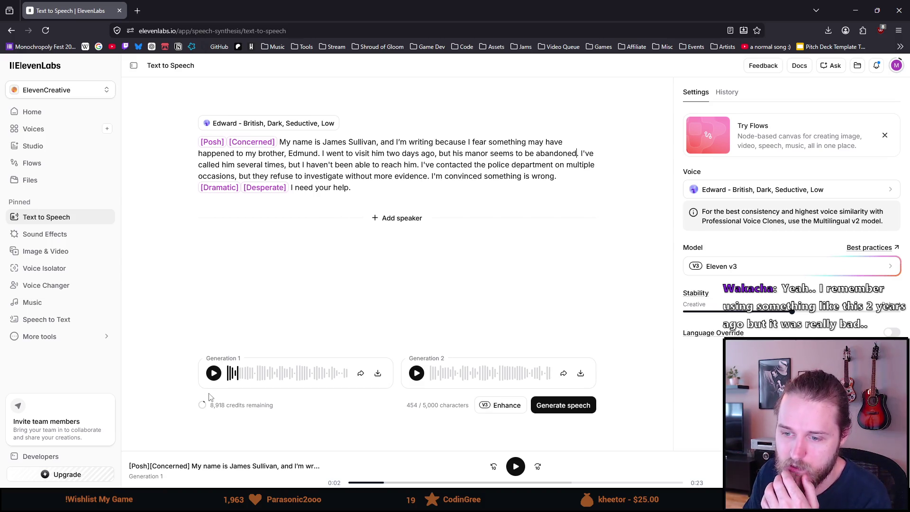
click(214, 374)
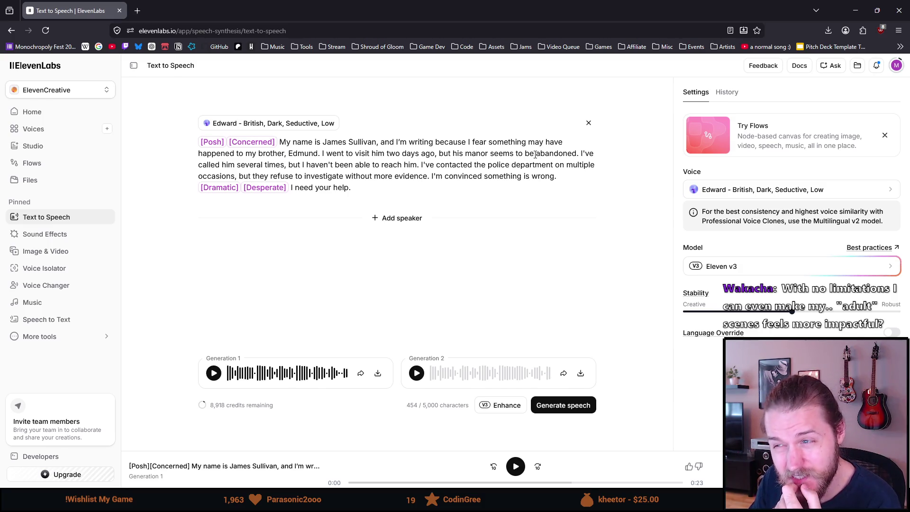
Step: Select the words 'to be' before 'abandoned' in the script
drag(534, 154, 519, 155)
Step: Delete 'to be' from 'seems to be abandoned' and the 'but' before 'they refuse'
key(BackSpace)
key(BackSpace)
key(BackSpace)
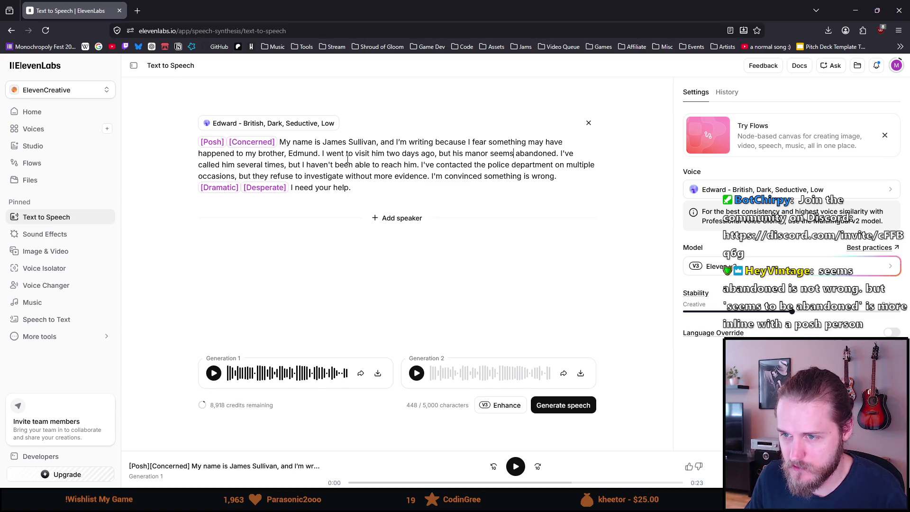
drag(402, 153, 415, 153)
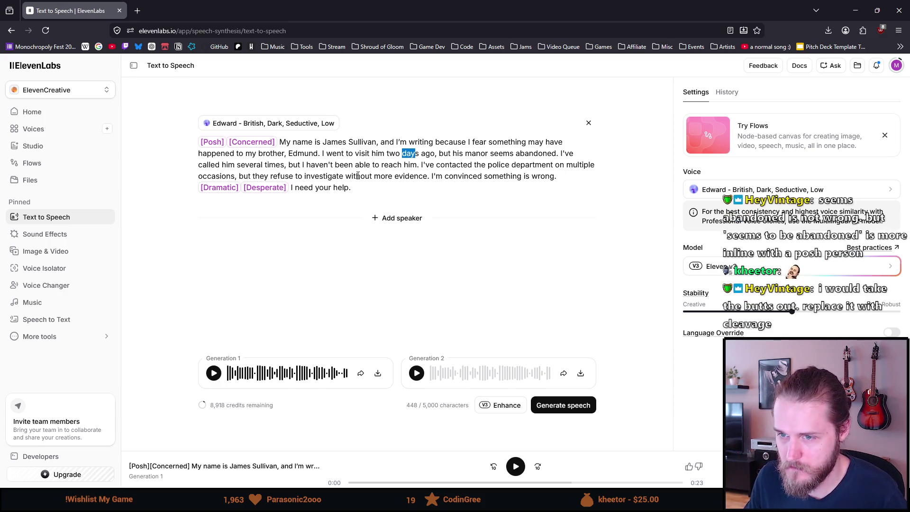
click(348, 158)
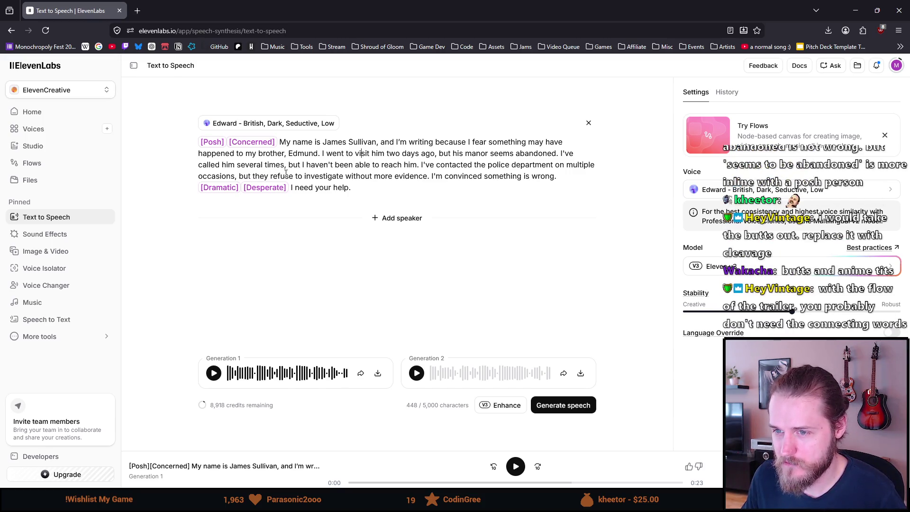
click(253, 175)
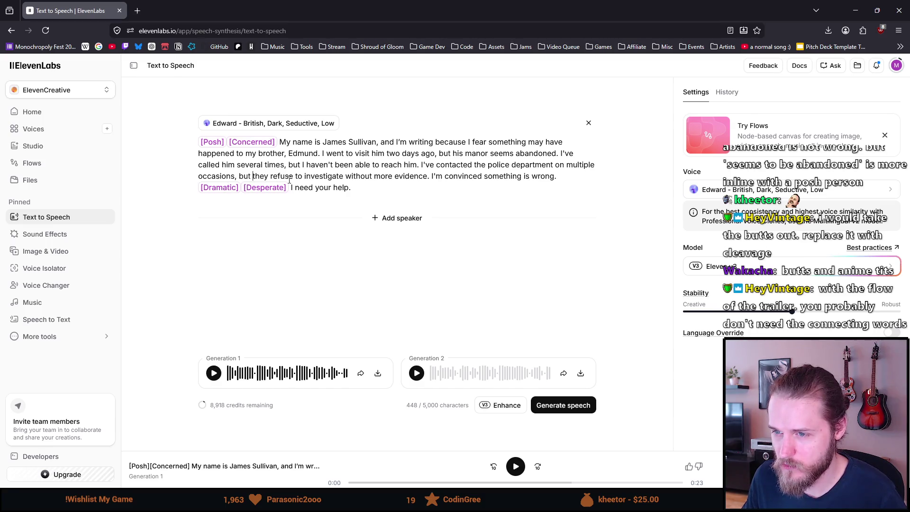
key(BackSpace)
key(BackSpace)
key(BackSpace)
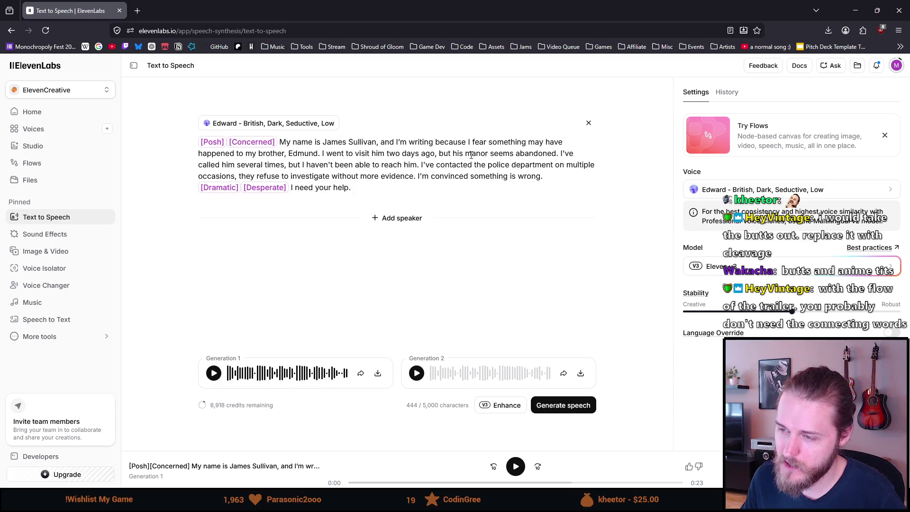
Step: Keep 'but his manor seems abandoned' intact and remove the 'but' after 'several times,'
key(BackSpace)
key(BackSpace)
key(BackSpace)
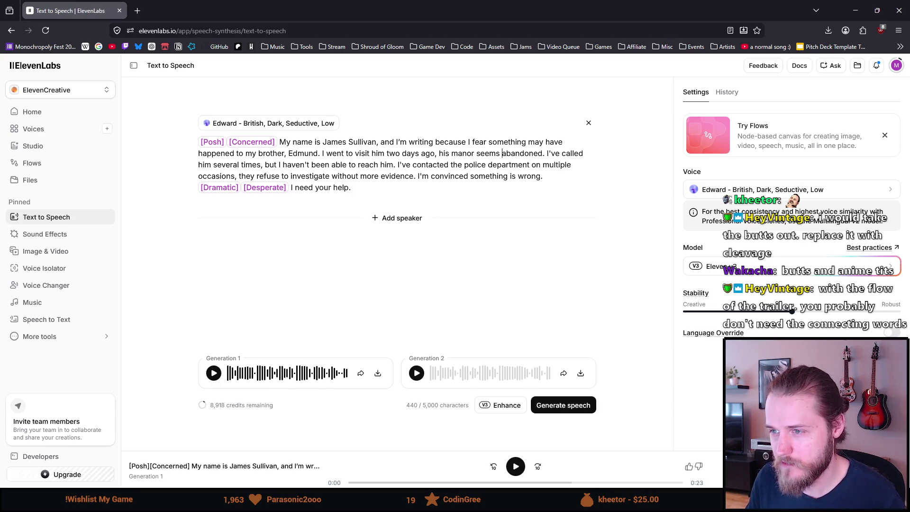
key(BackSpace)
key(BackSpace)
text(ed)
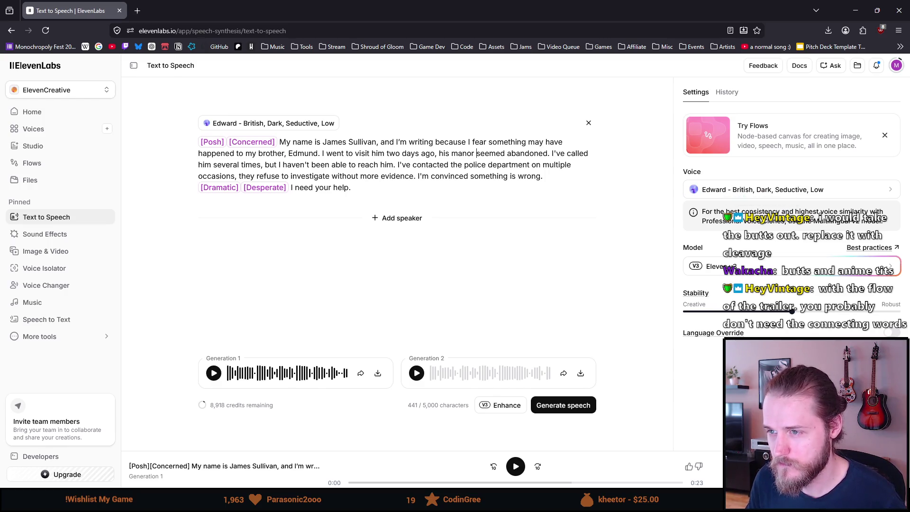
click(438, 153)
text(but)
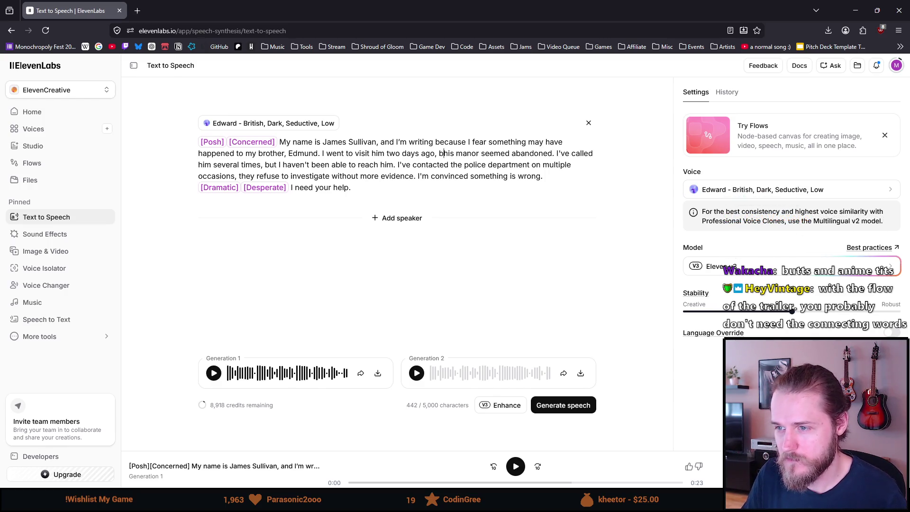
double_click(503, 153)
text(seems)
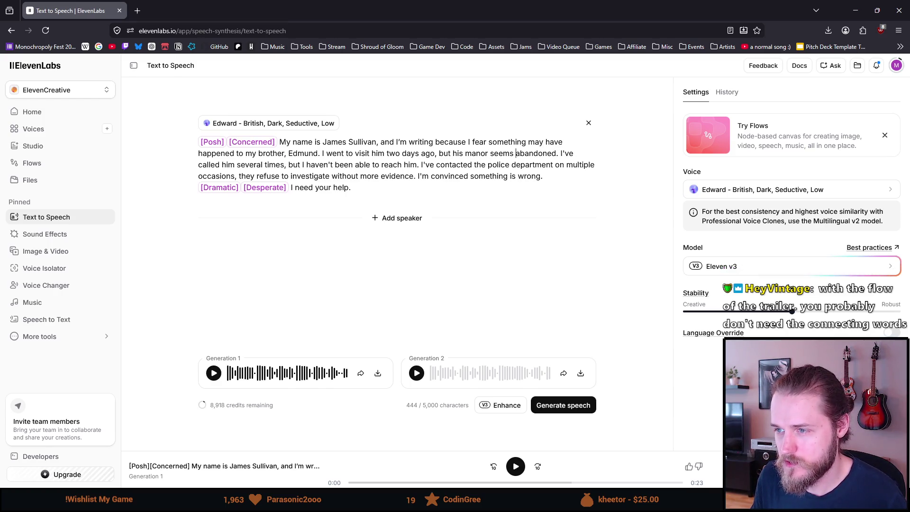
key(BackSpace)
key(BackSpace)
key(BackSpace)
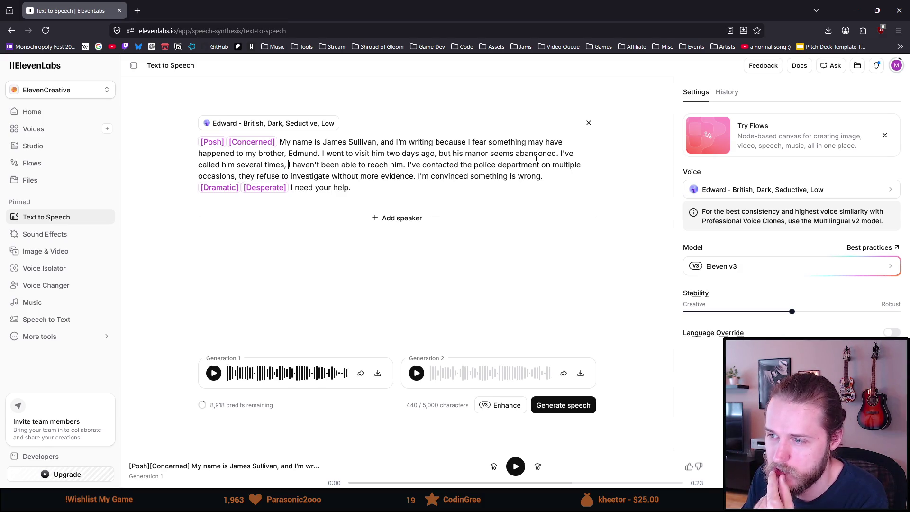
Step: Reinsert 'to be' before 'abandoned' so the script reads 'his manor seems to be abandoned'
click(517, 153)
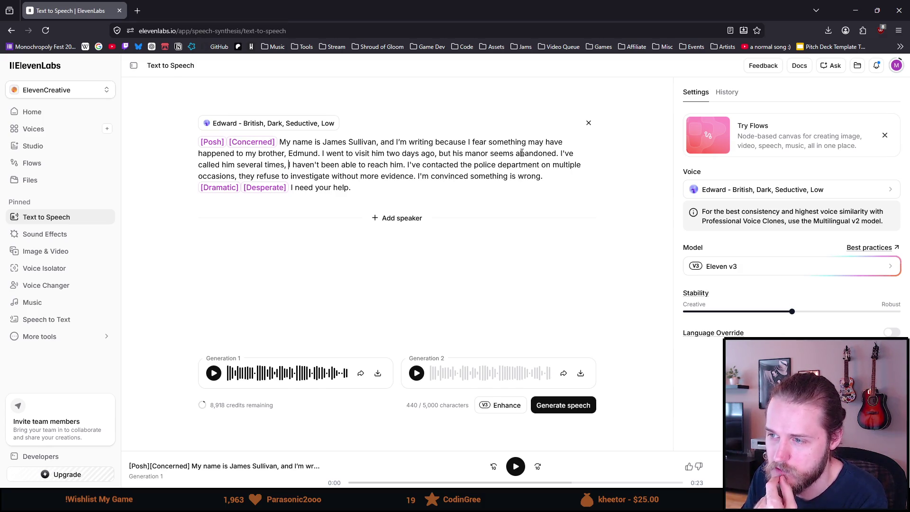
text(to be)
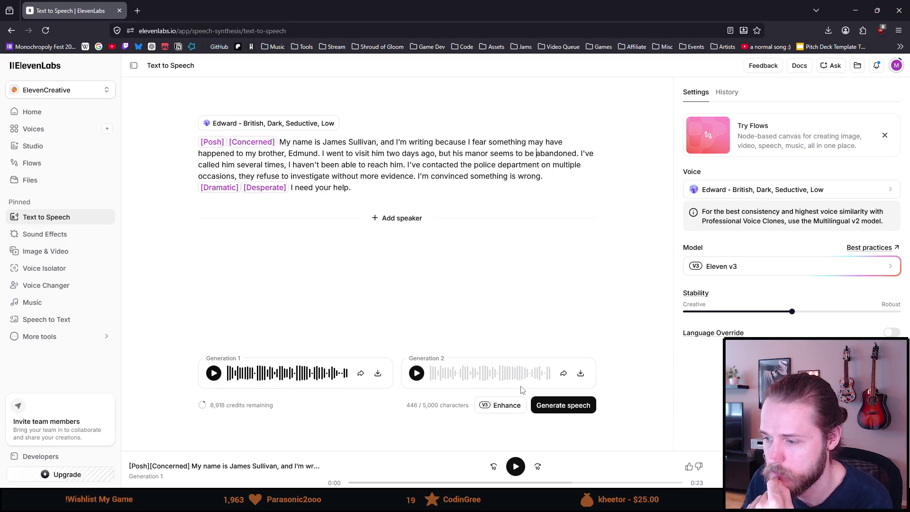
click(543, 405)
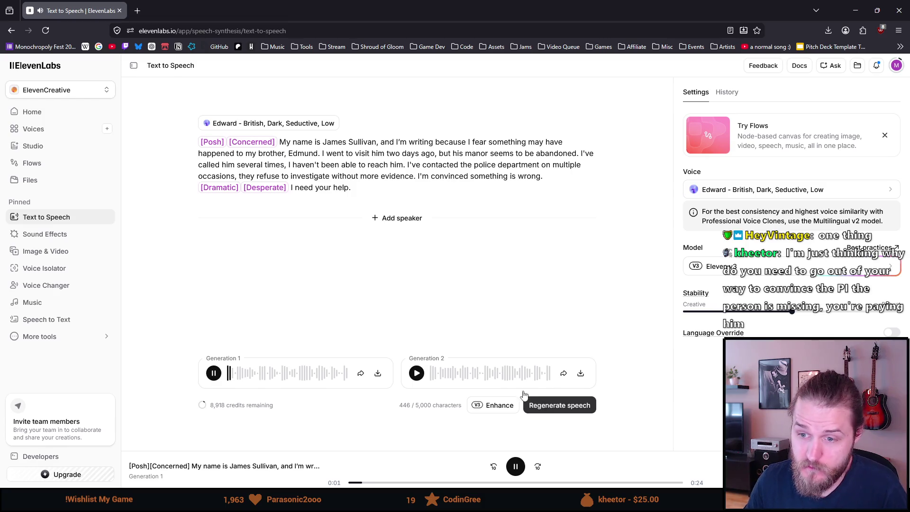
click(213, 373)
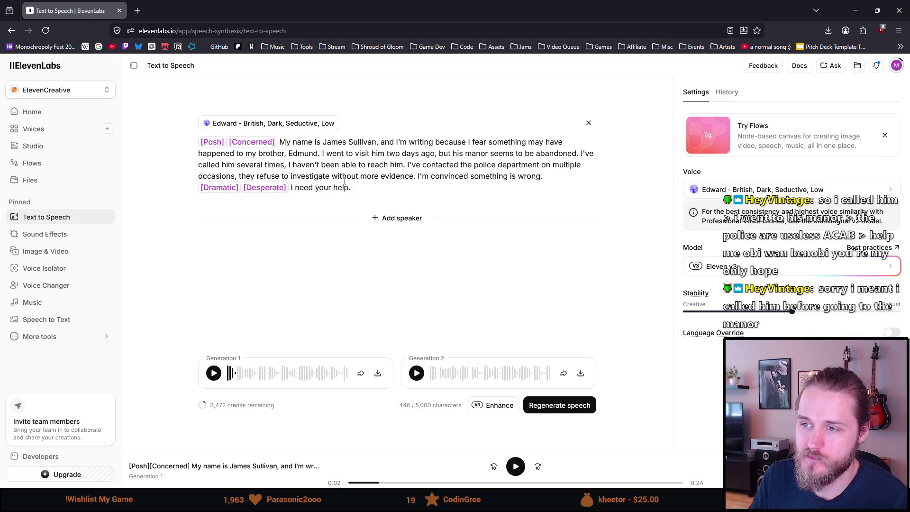
click(359, 184)
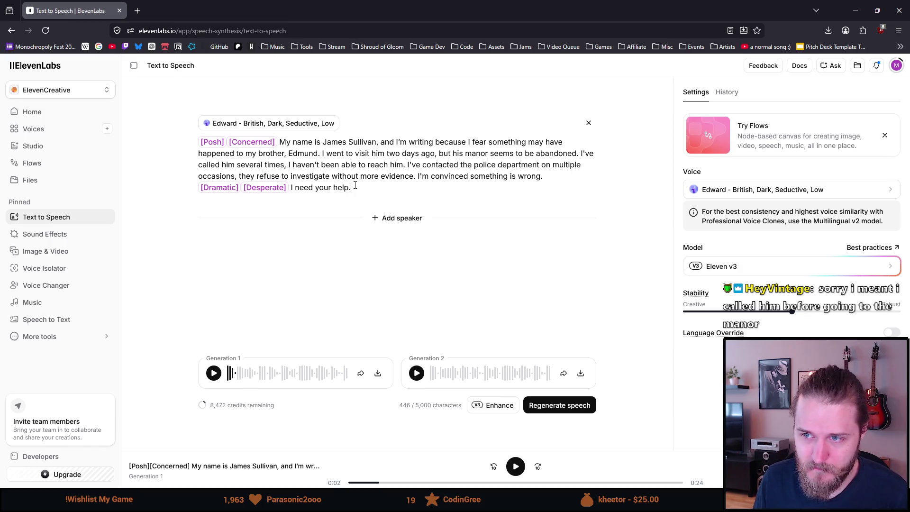
key(ctrl+a)
Step: Rewind Generation 1 to its start and play the whole Edward-voiced take
click(183, 134)
key(ctrl+a)
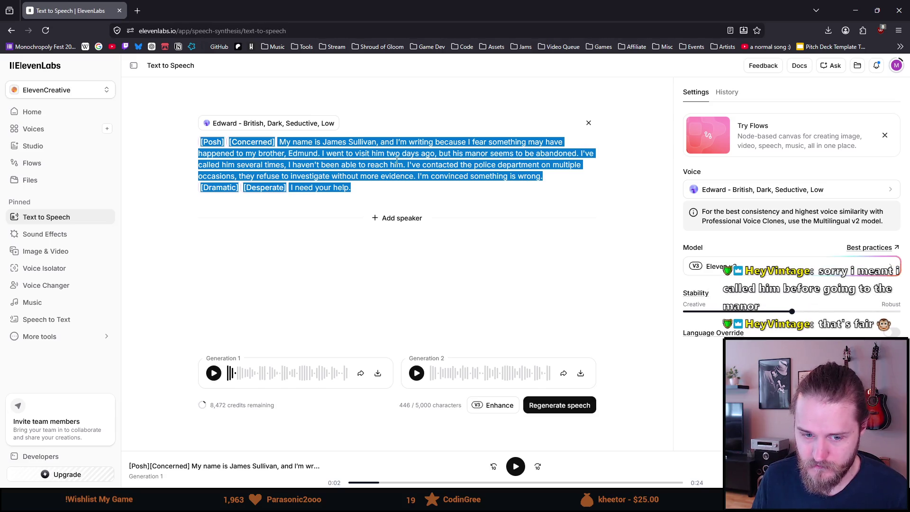
click(385, 192)
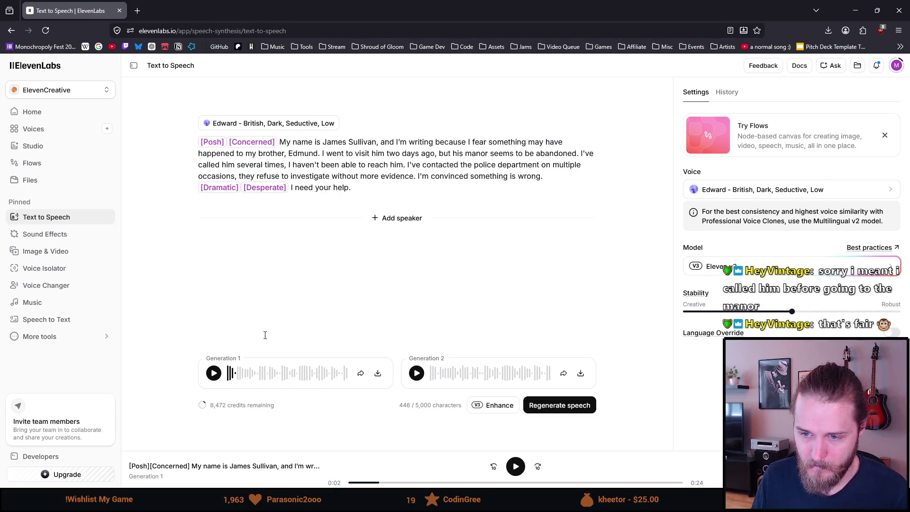
click(230, 376)
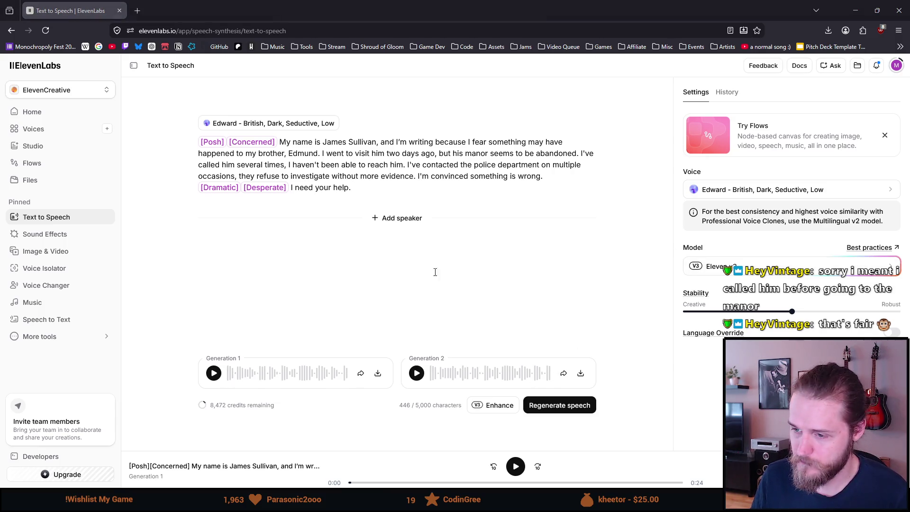
click(213, 376)
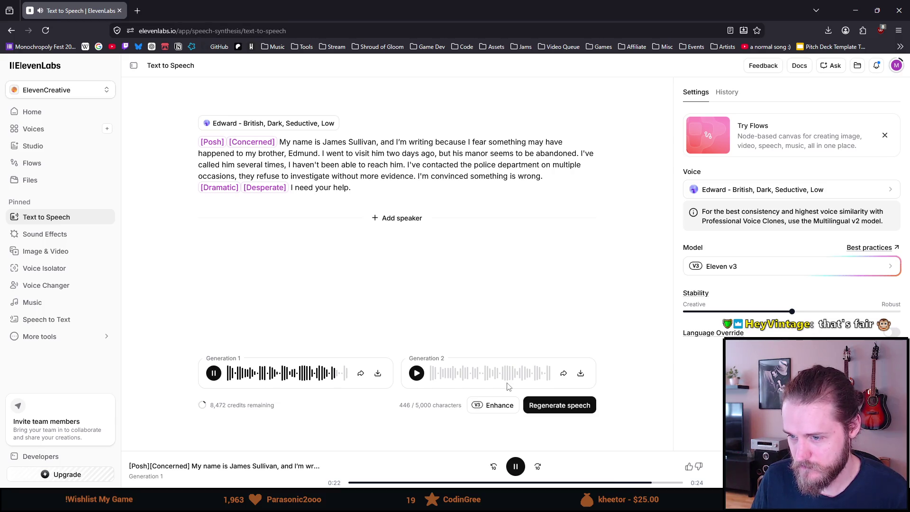
Step: Play Generation 2 to its end, briefly replay Generation 1, then switch to DaVinci Resolve
click(416, 374)
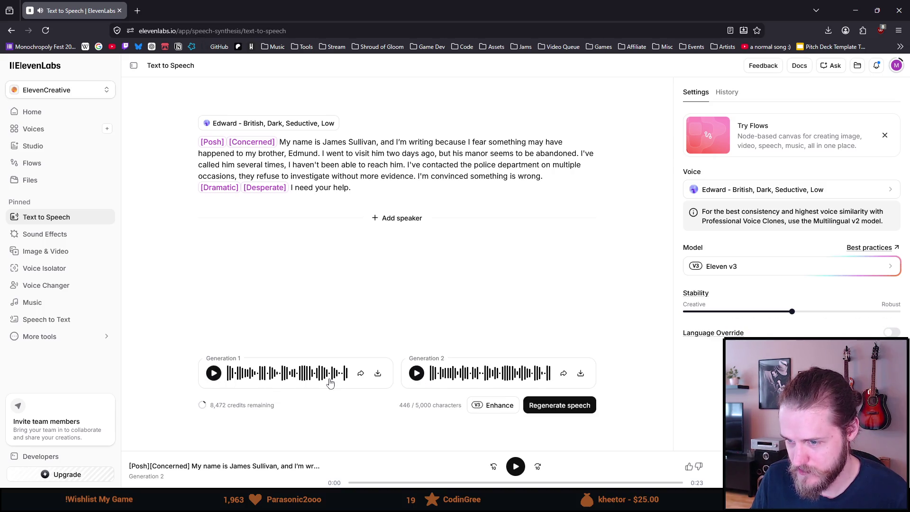
click(214, 375)
click(214, 374)
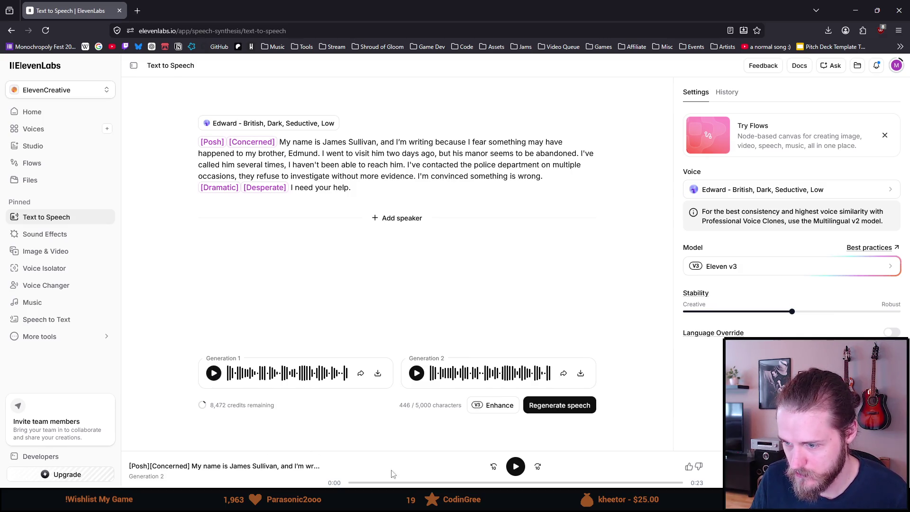
key(alt+Tab)
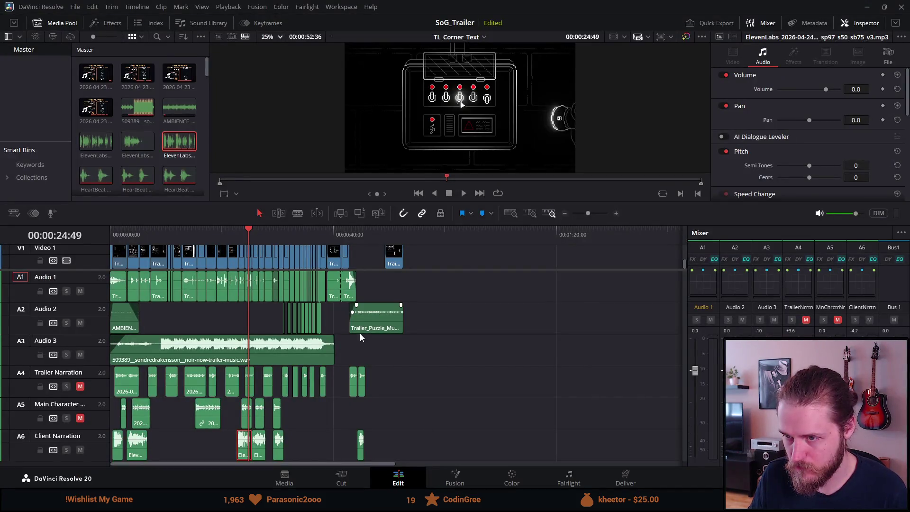
Step: Play SoG_Trailer from about 42 seconds through the Wishlist Now end card, then minimize Resolve
click(353, 244)
key(space)
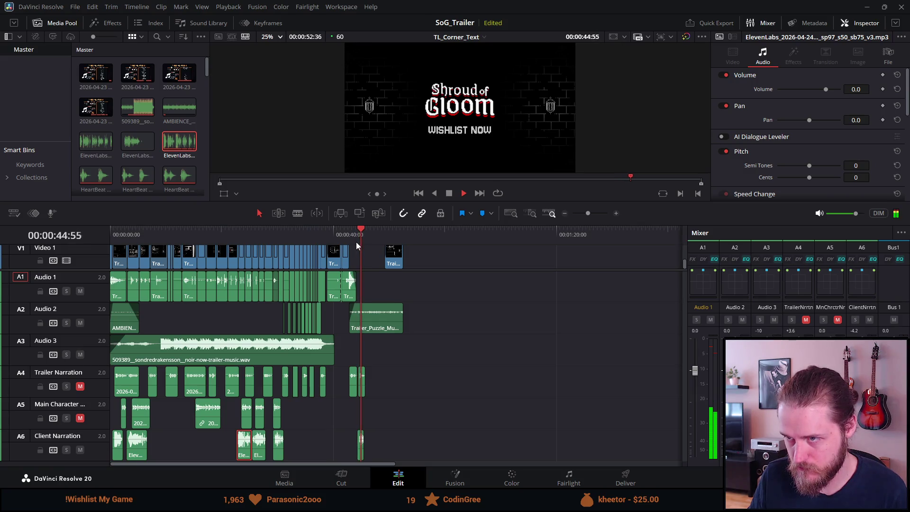
click(449, 195)
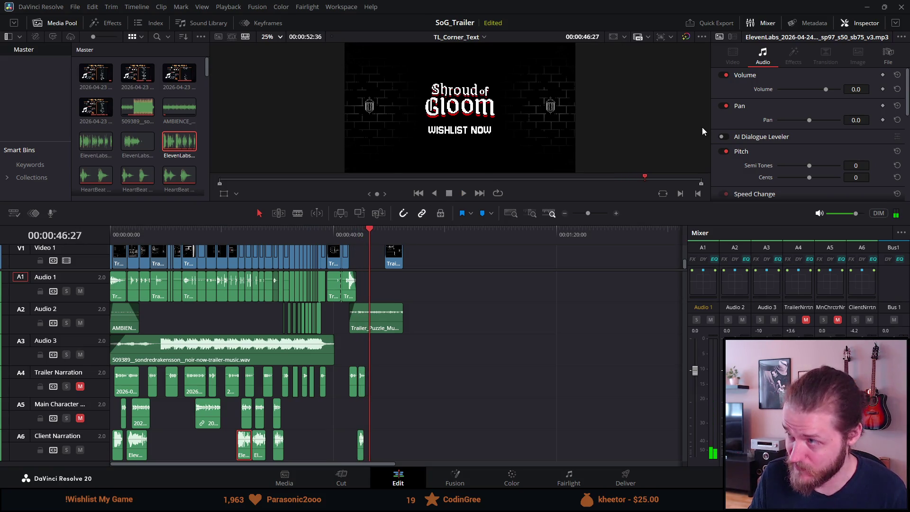
click(866, 7)
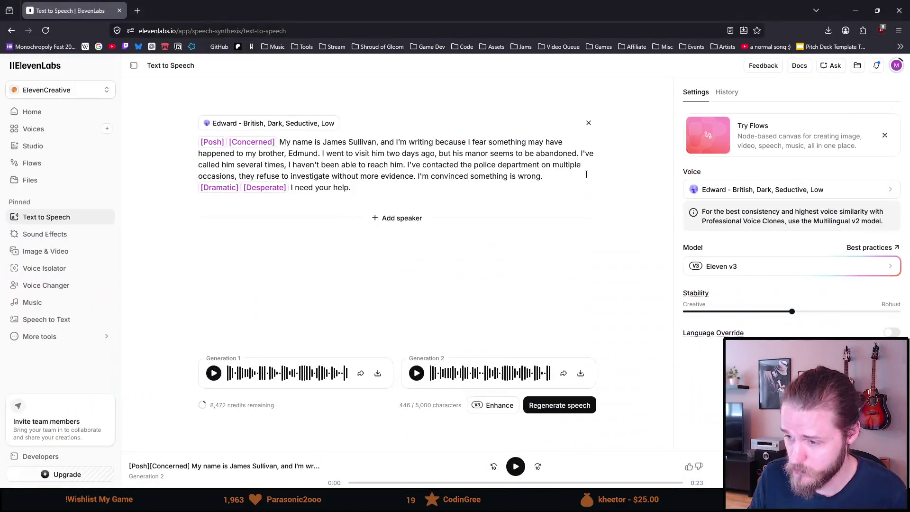
Step: Compare the endings of Generation 2 and Generation 1 by seeking near each take's end
click(547, 373)
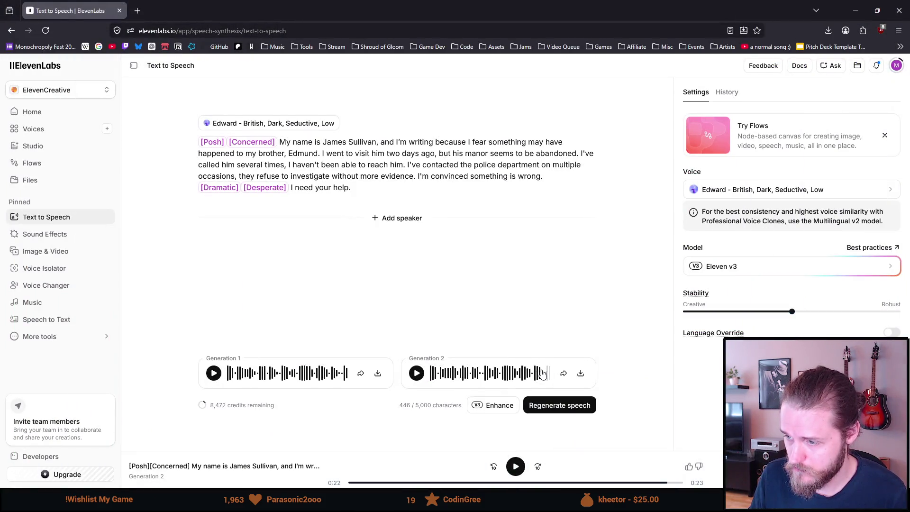
click(417, 375)
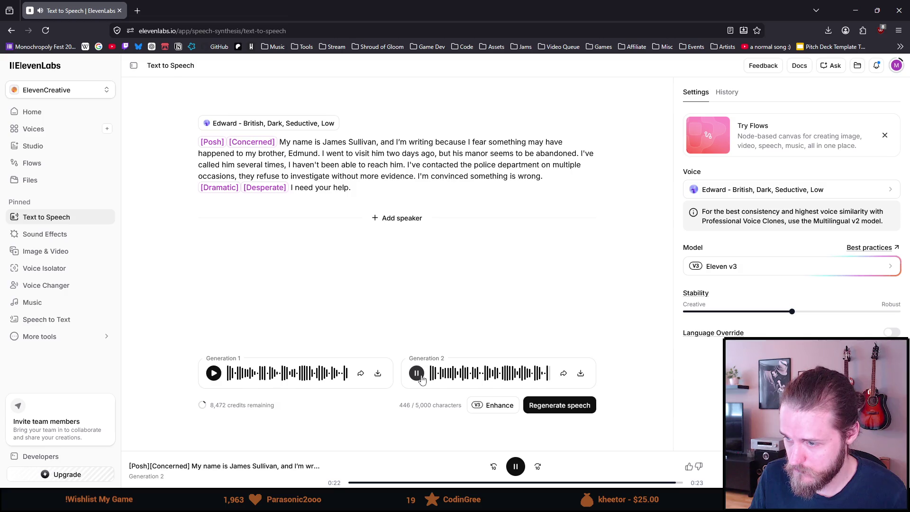
click(417, 373)
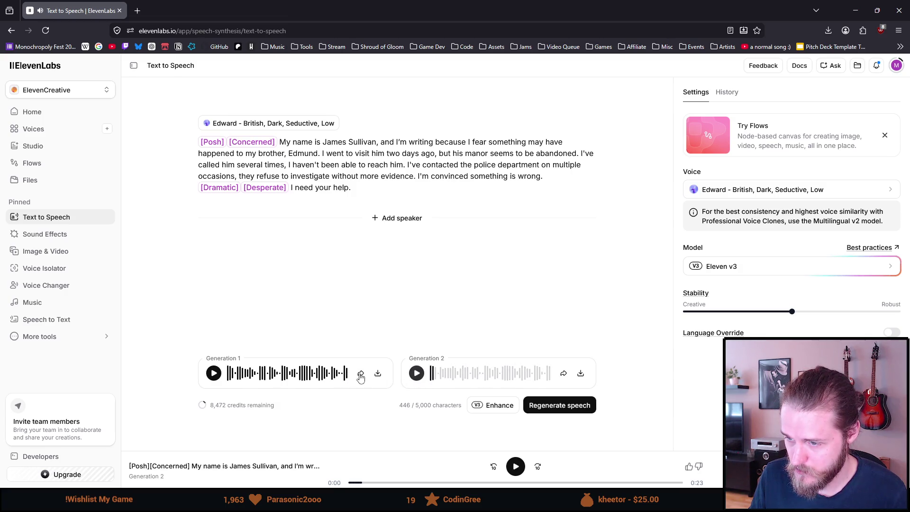
click(342, 376)
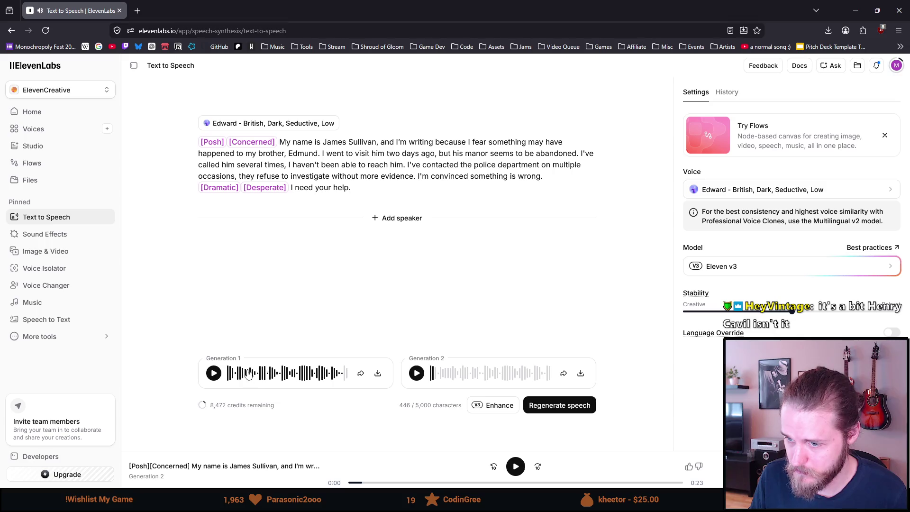
click(215, 373)
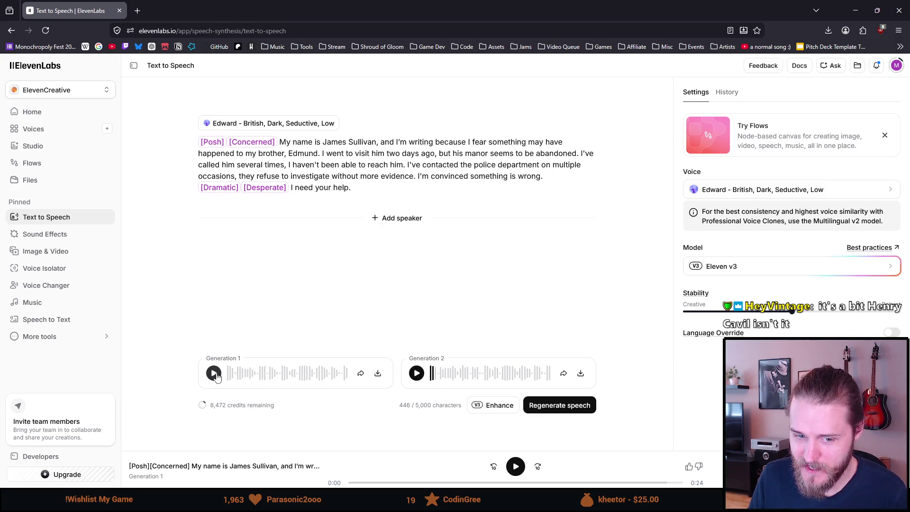
Step: Replay Generation 1 and part of Generation 2 from about 0:09, then minimize the browser
click(214, 374)
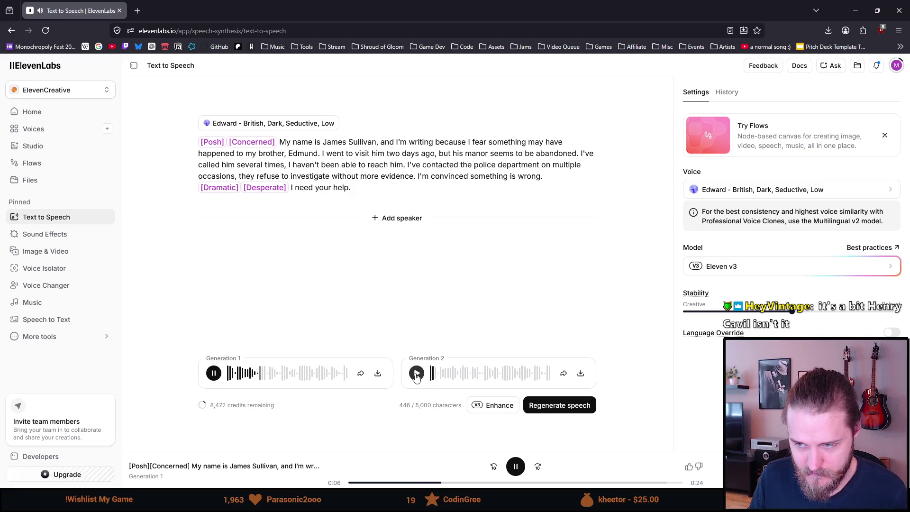
click(417, 374)
click(475, 377)
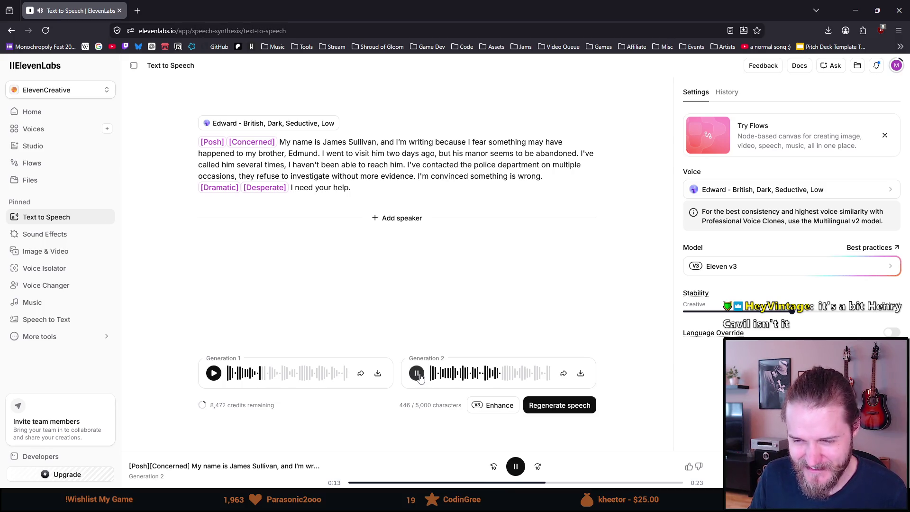
click(417, 375)
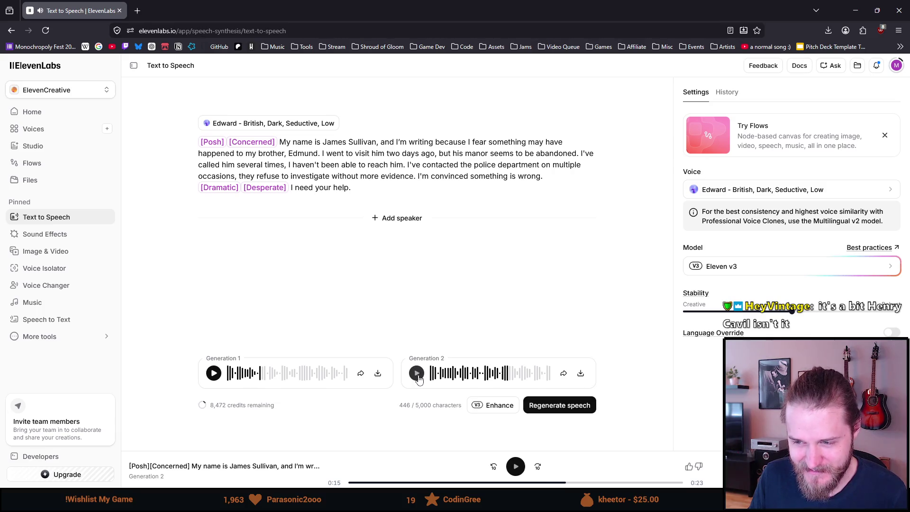
click(214, 374)
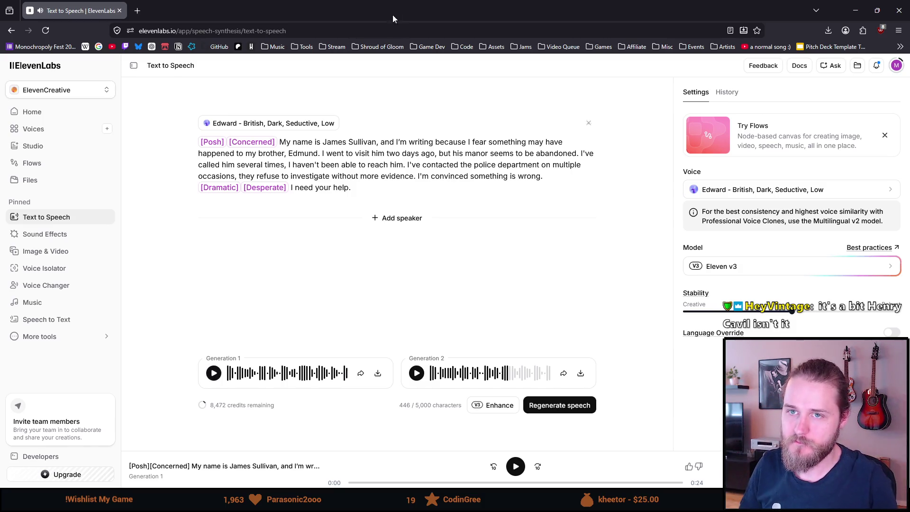
click(856, 11)
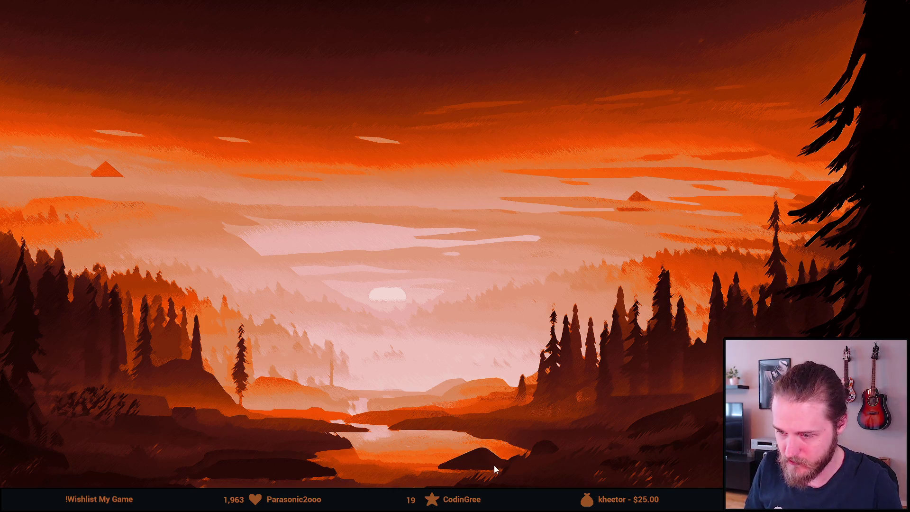
Step: Restore DaVinci Resolve from the taskbar and move the playhead to 57:00
click(463, 448)
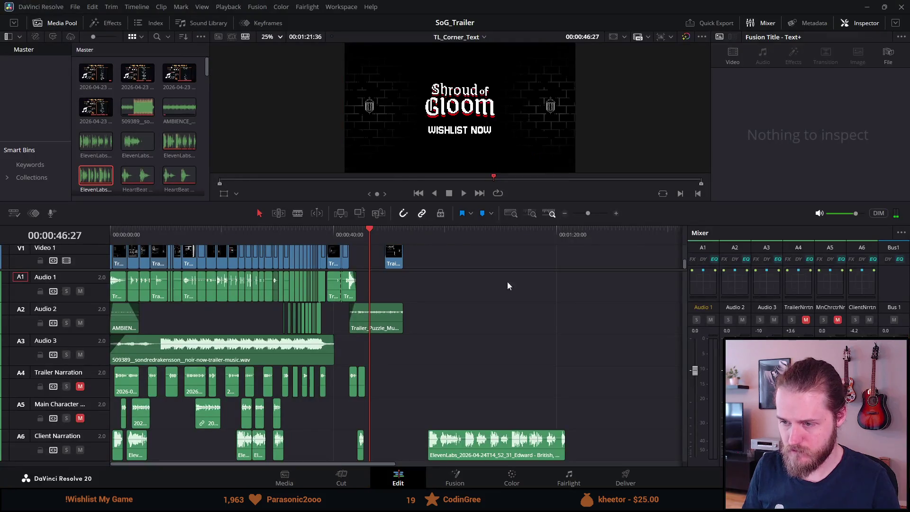
click(429, 234)
Step: Delete the ElevenLabs clip, set its Clip Attributes to Stereo, and re-place it on Client Narration near 0:57
mouse_move(458, 444)
mouse_down()
mouse_move(232, 243)
mouse_move(481, 331)
mouse_move(485, 446)
mouse_up()
key(Delete)
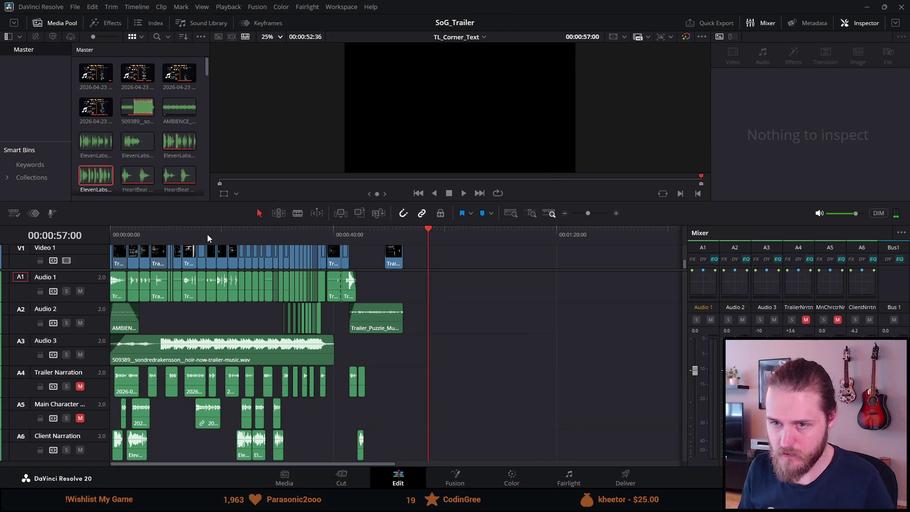
right_click(104, 170)
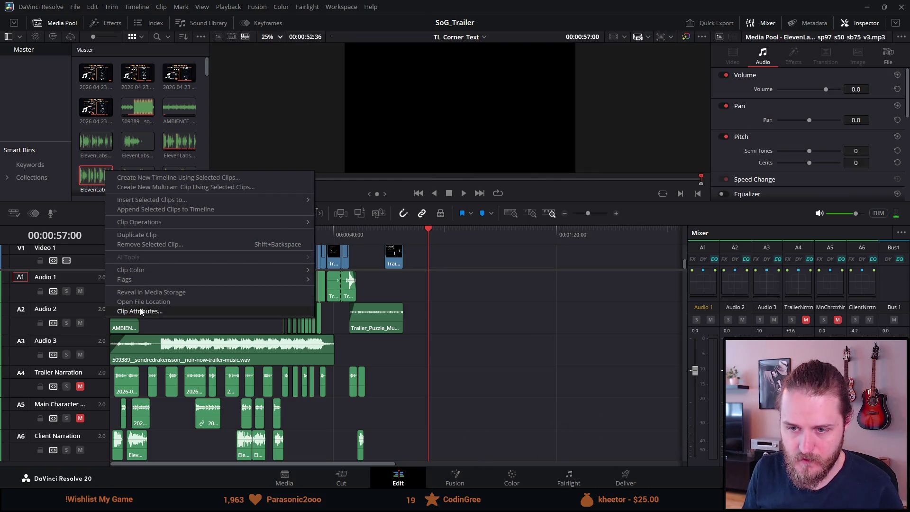
click(140, 311)
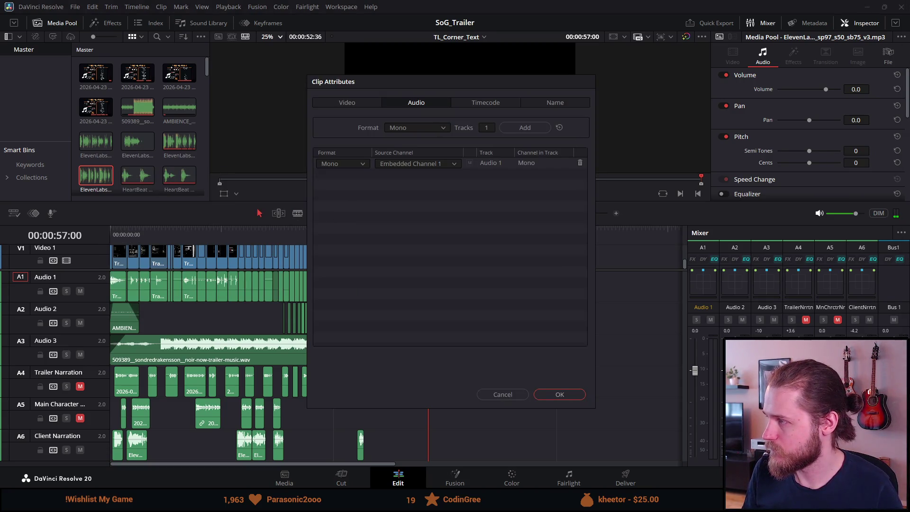
click(415, 128)
click(412, 153)
click(343, 164)
click(348, 188)
click(411, 175)
click(408, 195)
click(558, 394)
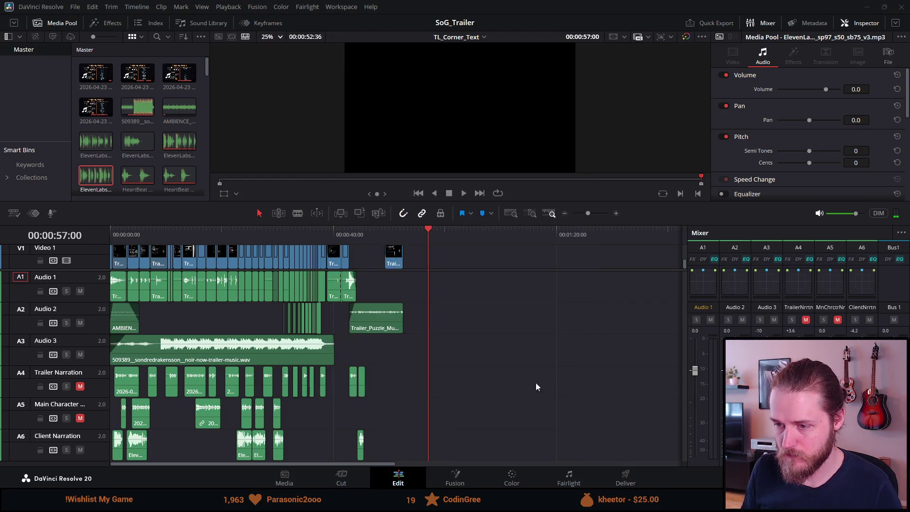
mouse_move(95, 175)
mouse_down()
mouse_move(325, 364)
mouse_move(474, 417)
mouse_move(436, 441)
mouse_up()
click(350, 235)
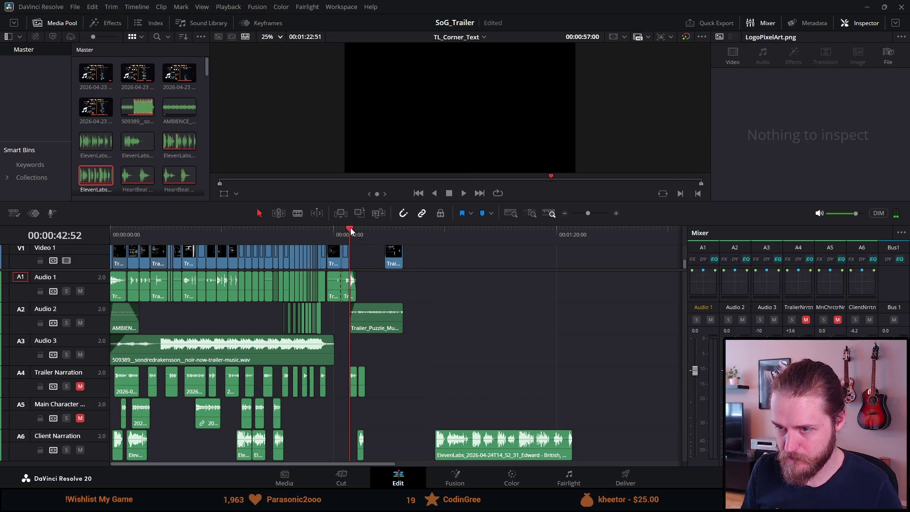
Step: Play the trailer near the new clip's end, then stop
key(space)
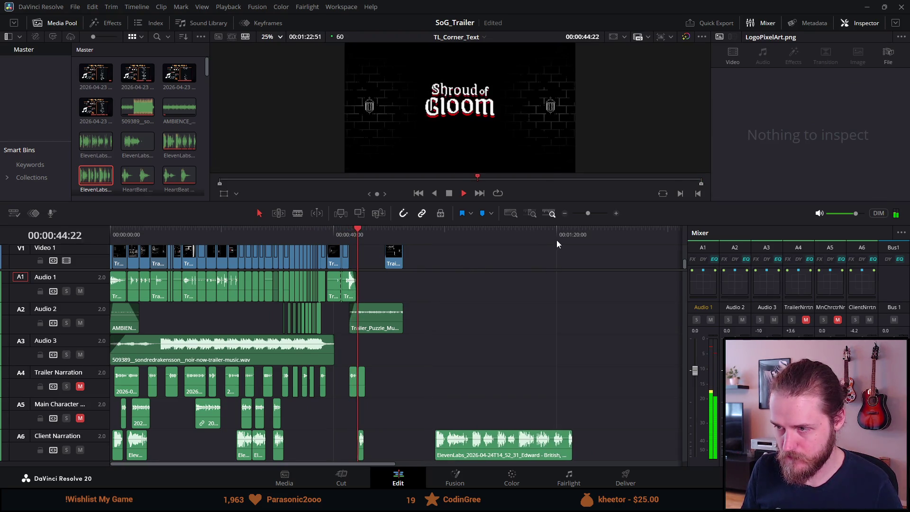
click(562, 238)
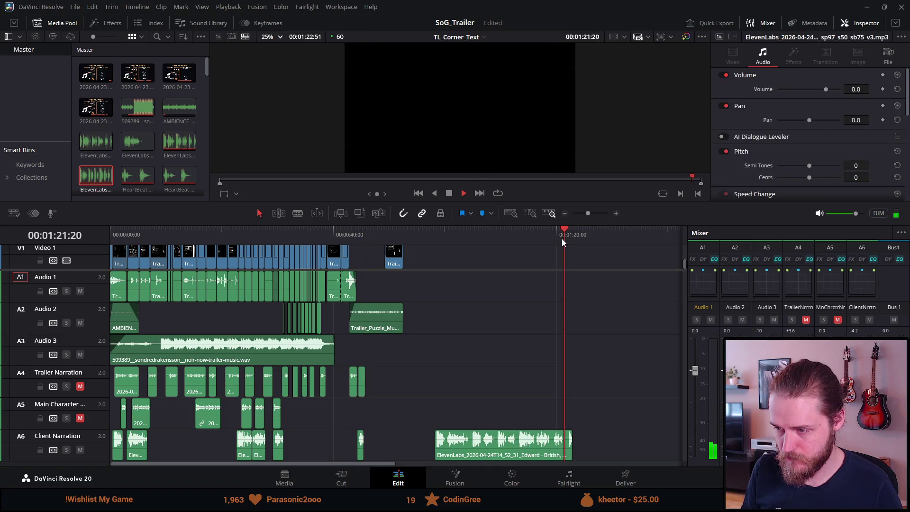
click(450, 194)
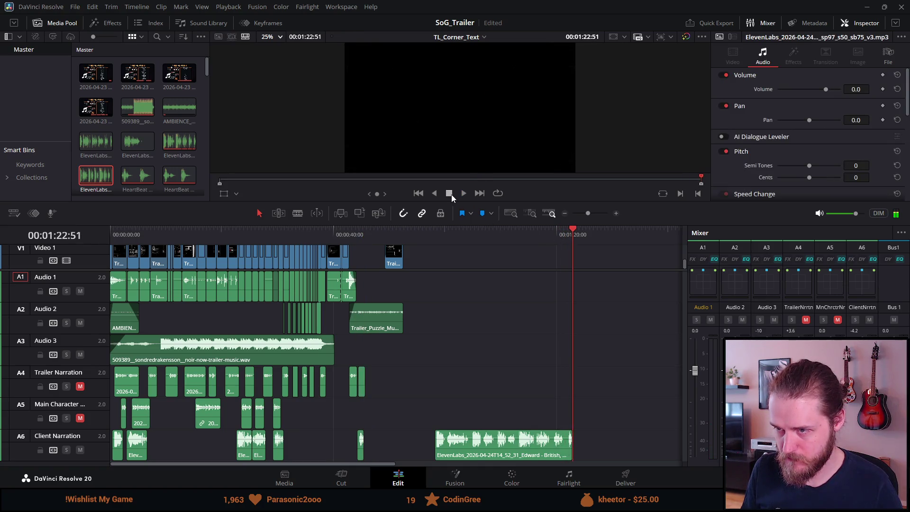
Step: Replay the ending from about 42:52, then line up the playhead at the long Client Narration clip
click(351, 232)
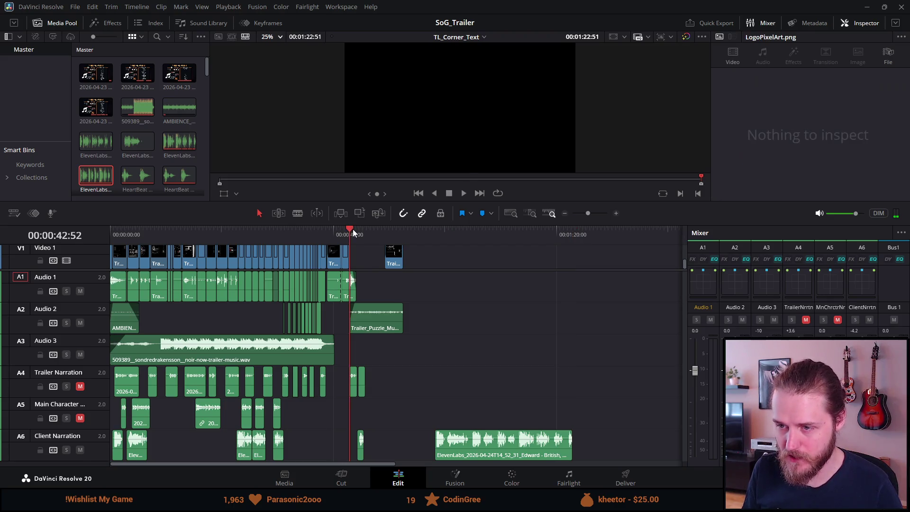
key(space)
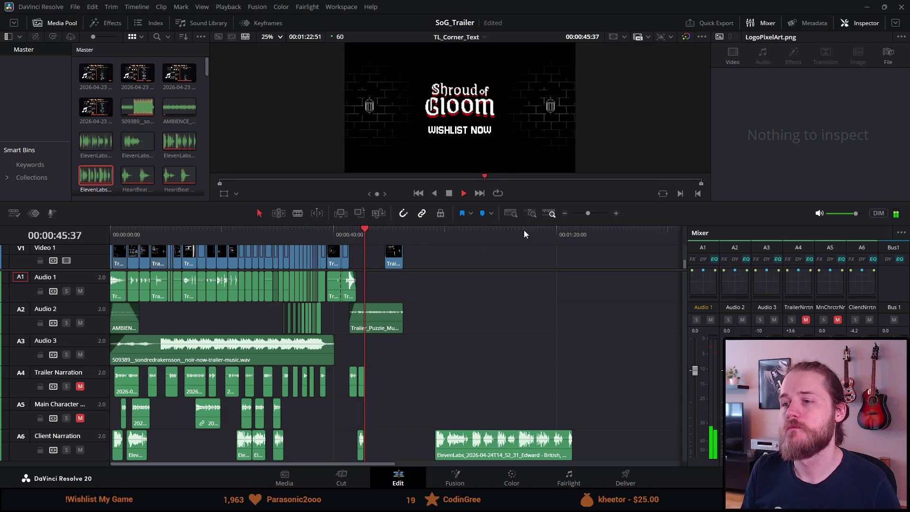
click(450, 194)
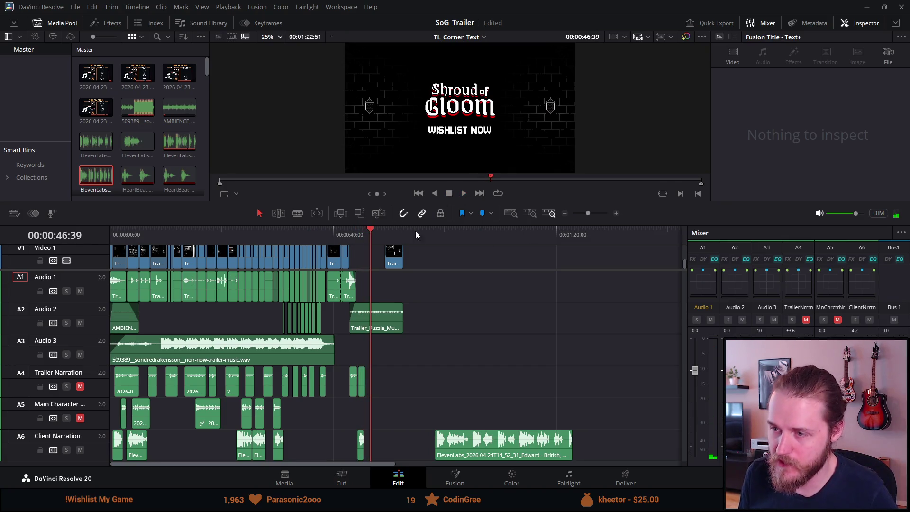
click(437, 236)
scroll(442, 376, up, 4)
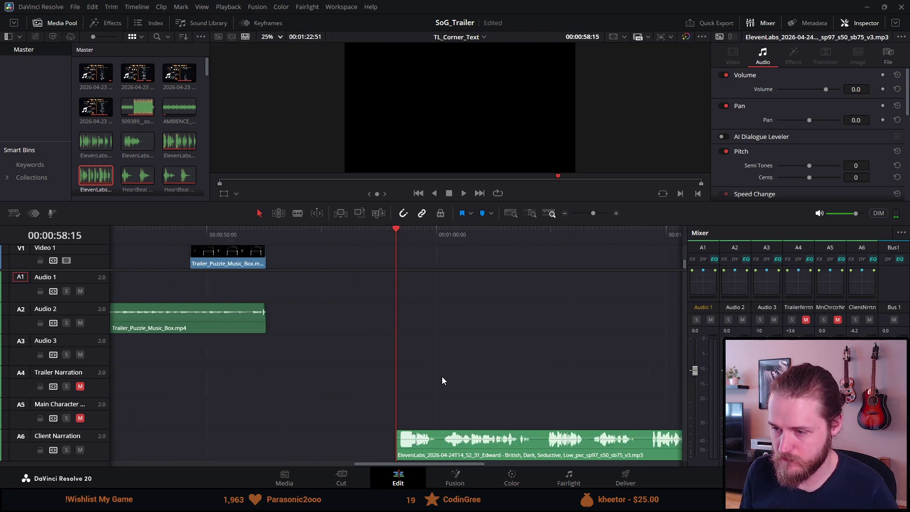
Step: Play the A6 narration and split it with Ctrl+B at each pause between lines
key(space)
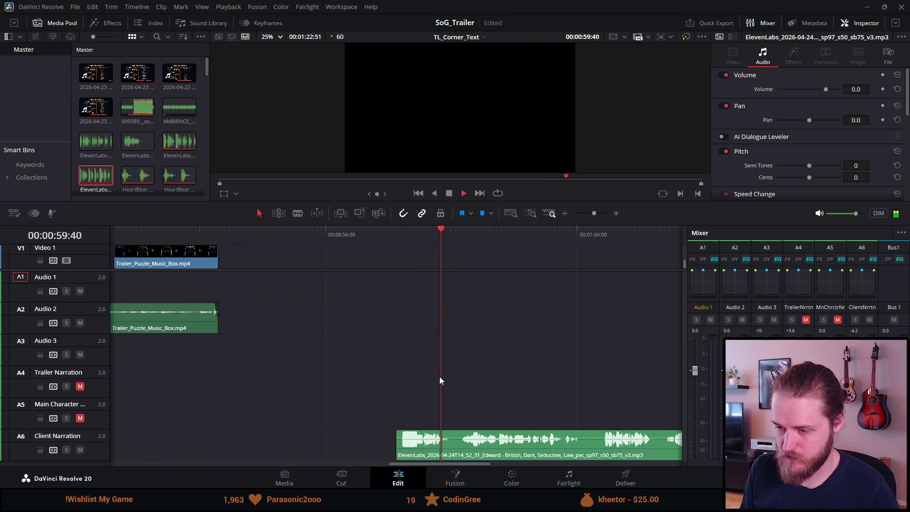
key(ctrl+b)
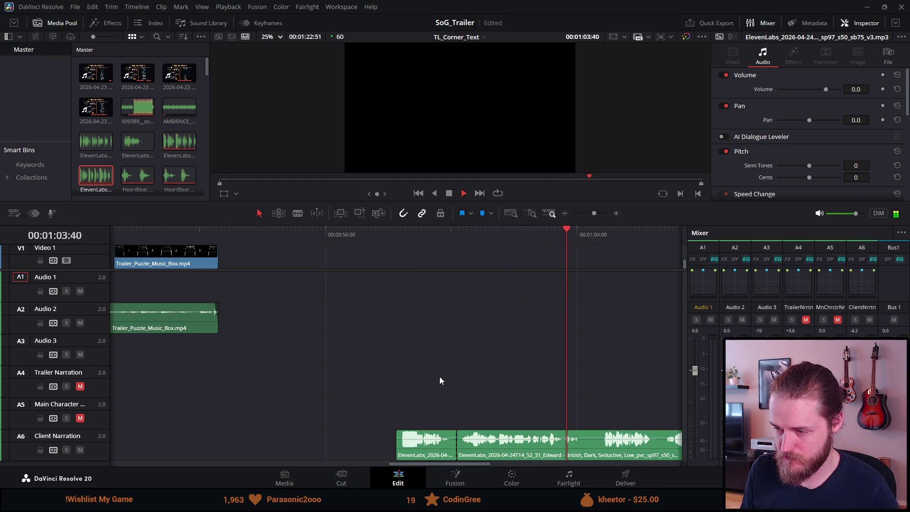
key(ctrl+b)
key(ctrl+b)
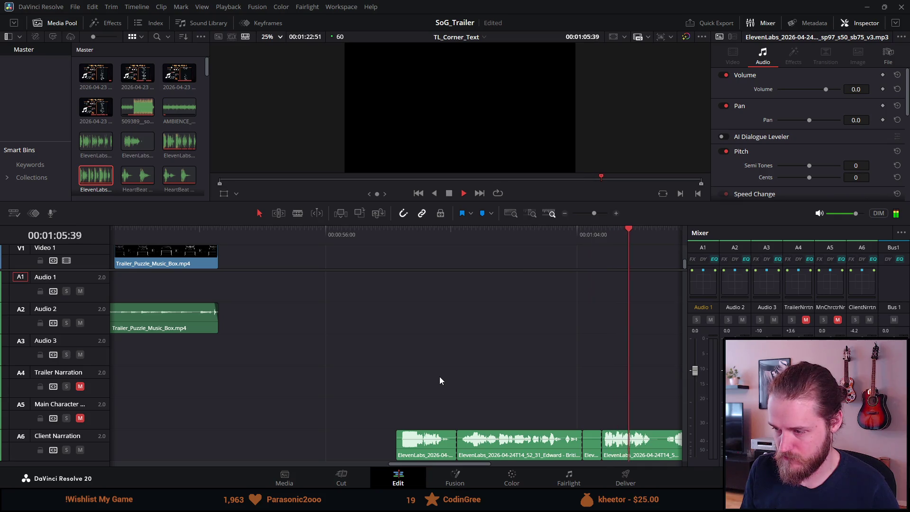
key(ctrl+b)
key(ctrl+b)
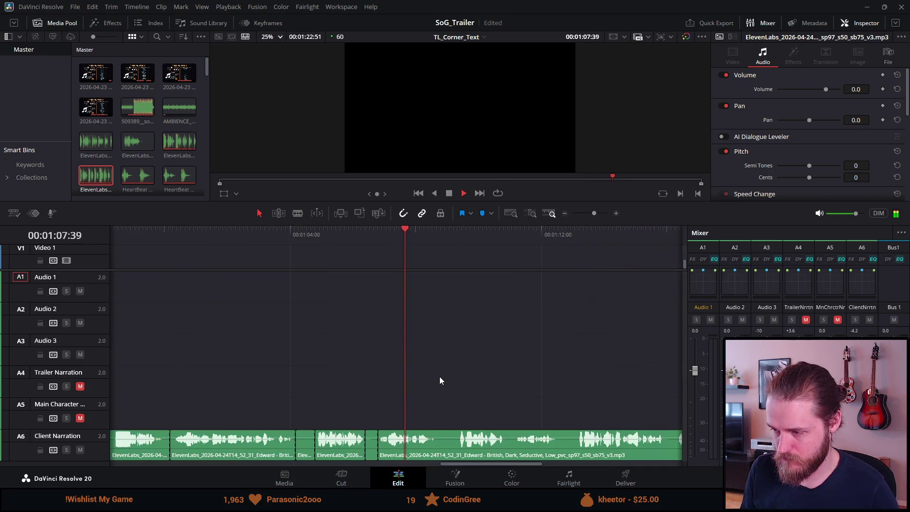
key(ctrl+b)
key(ctrl+b)
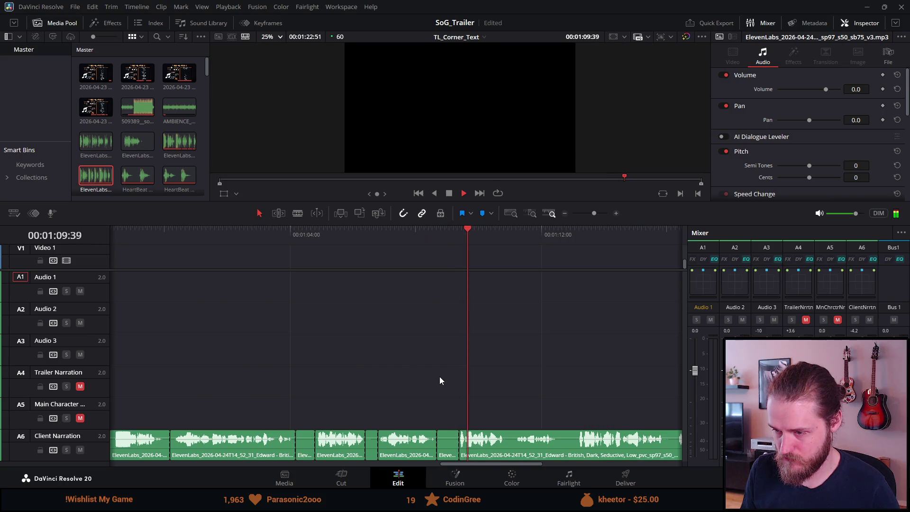
key(ctrl+b)
key(ctrl+b)
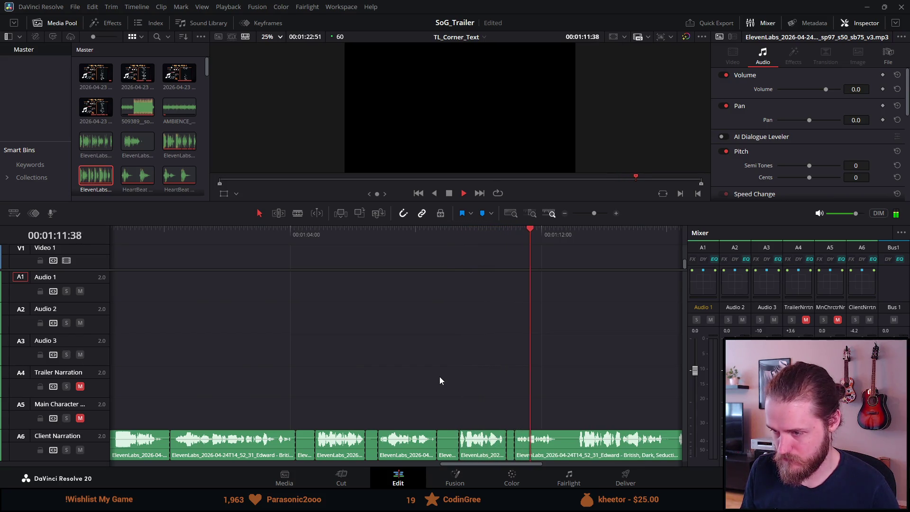
key(ctrl+b)
key(ctrl+b)
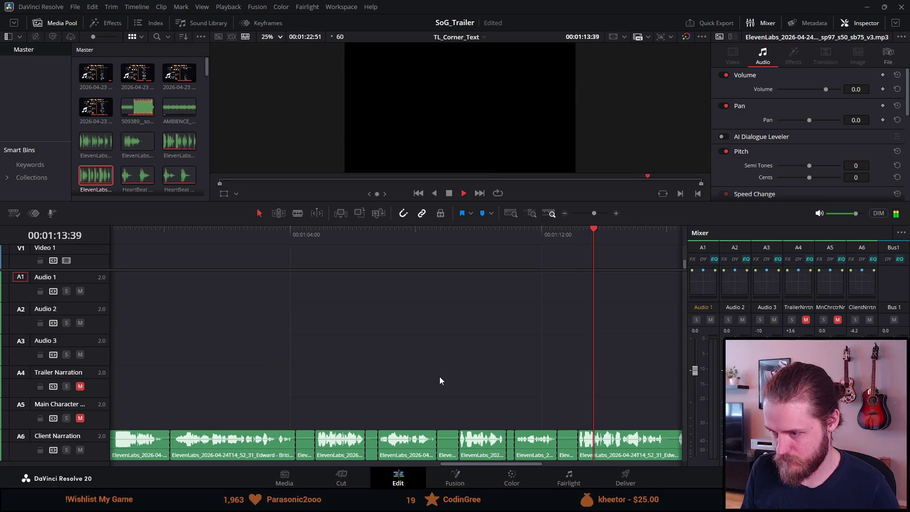
key(ctrl+b)
key(ctrl+b)
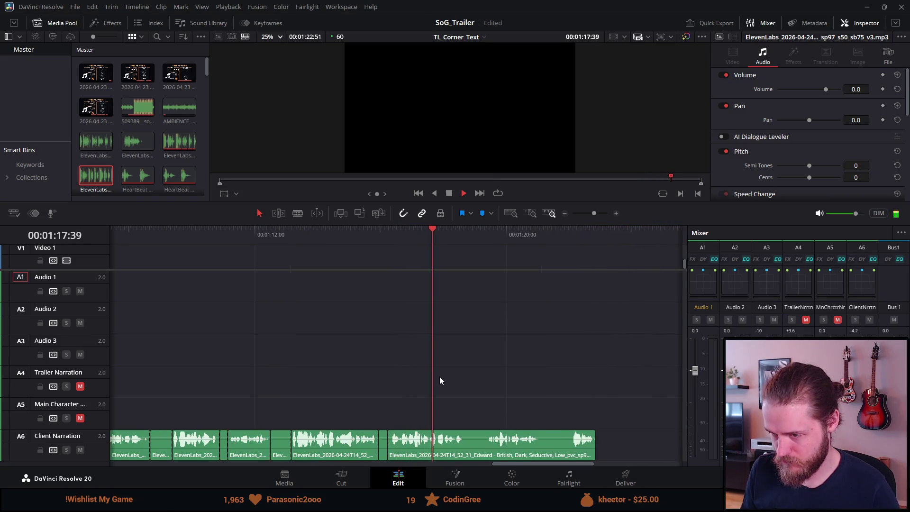
key(ctrl+b)
key(ctrl+b)
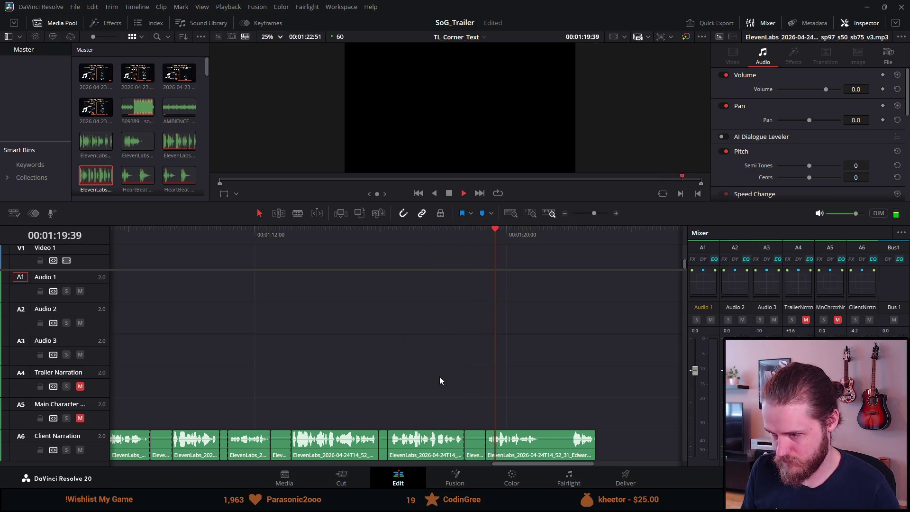
key(ctrl+b)
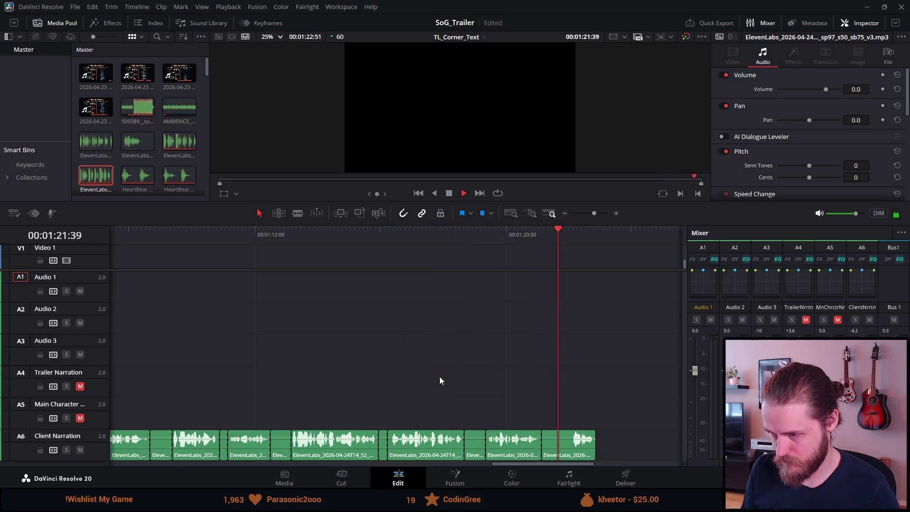
key(ctrl+b)
key(space)
Step: Undo the misplaced final split and redo it at the right spot near the end
key(ctrl+z)
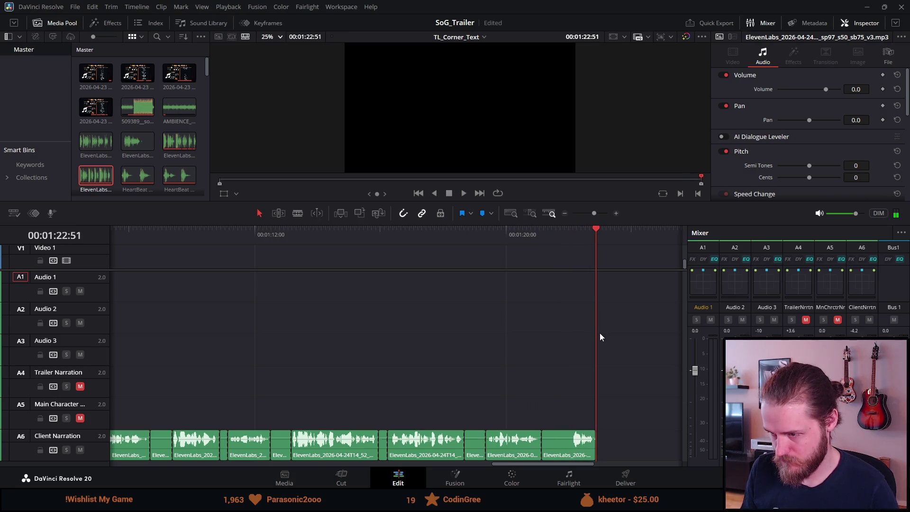
click(554, 232)
key(space)
key(ctrl+b)
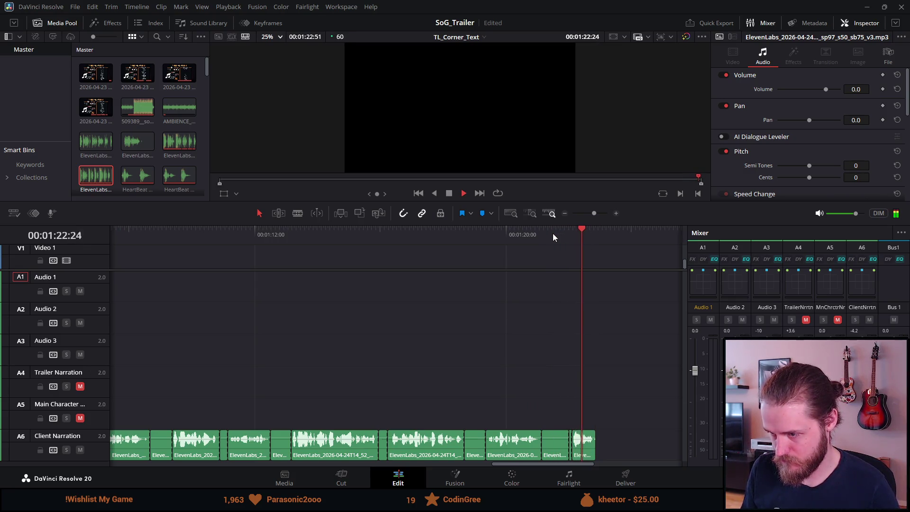
scroll(440, 396, down, 3)
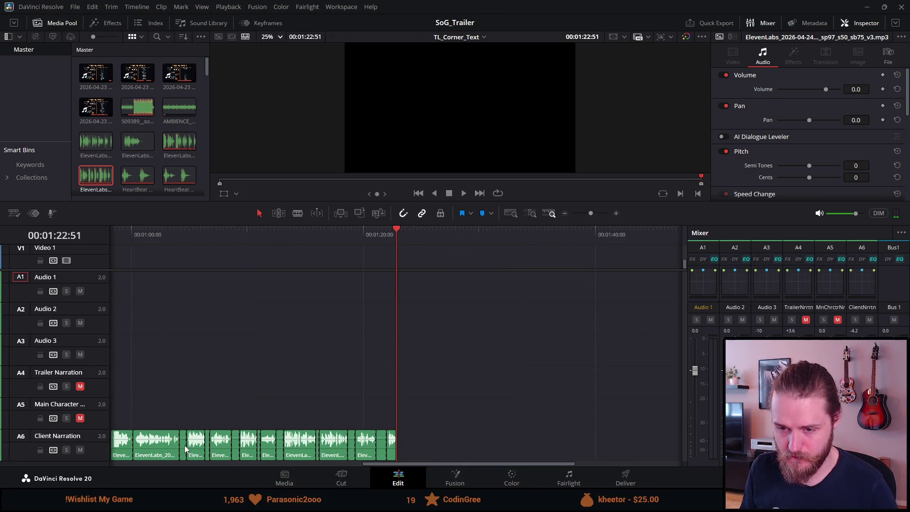
Step: Delete three tiny pause pieces between Edward's narration lines on the A6 track
click(235, 446)
key(Delete)
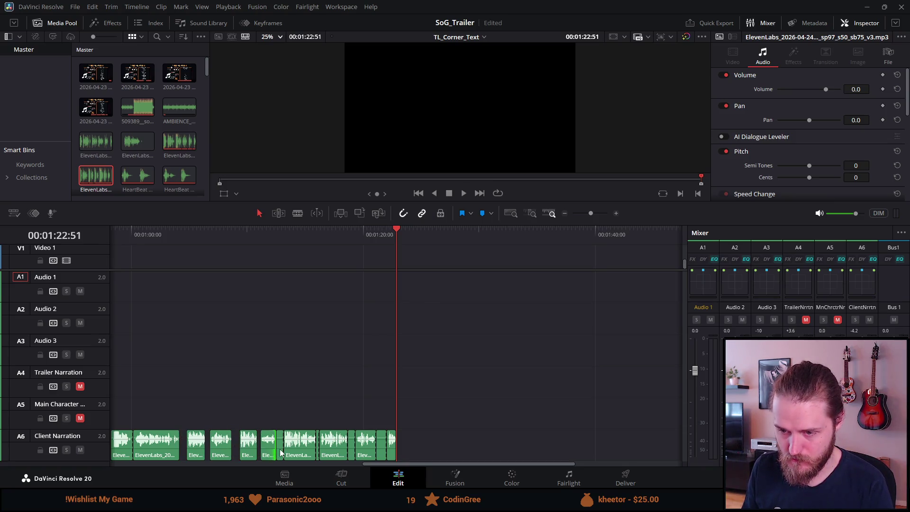
click(279, 449)
key(Delete)
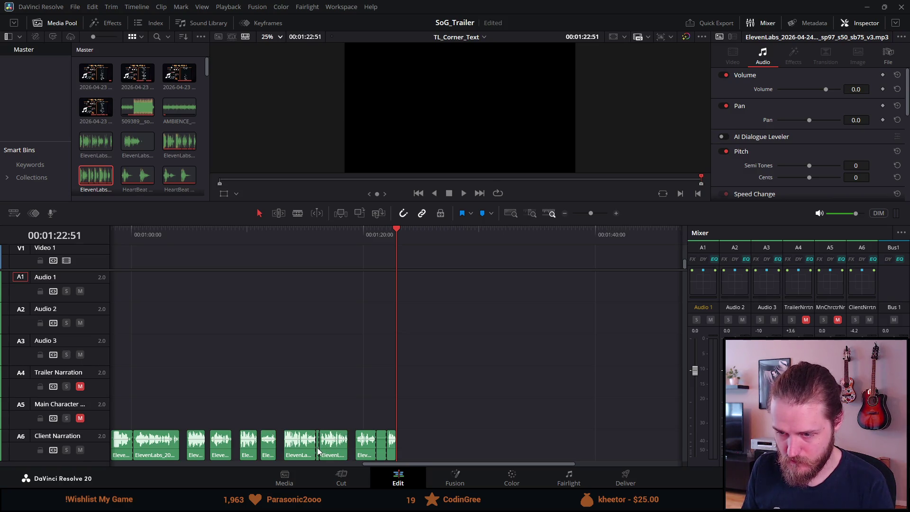
click(383, 453)
key(Delete)
drag(397, 466, 232, 455)
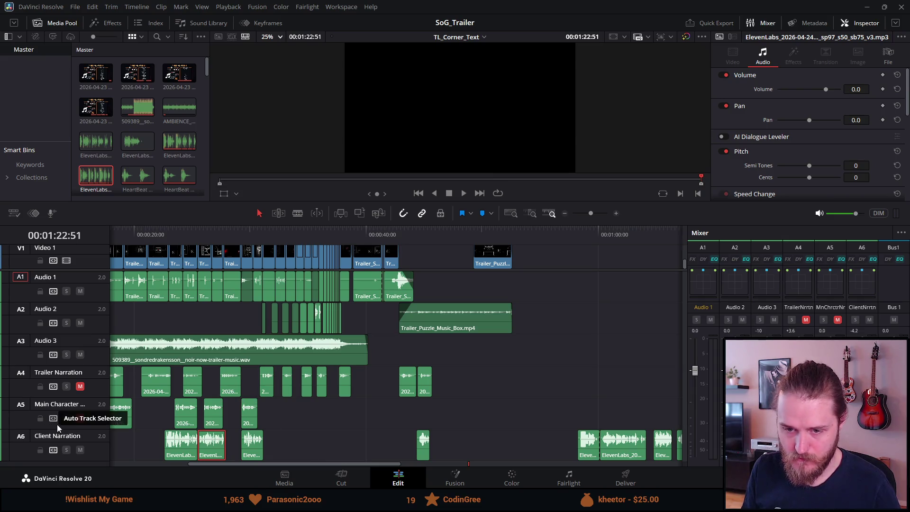
Step: Mute the Client Narration track and add a new audio track below it
click(80, 450)
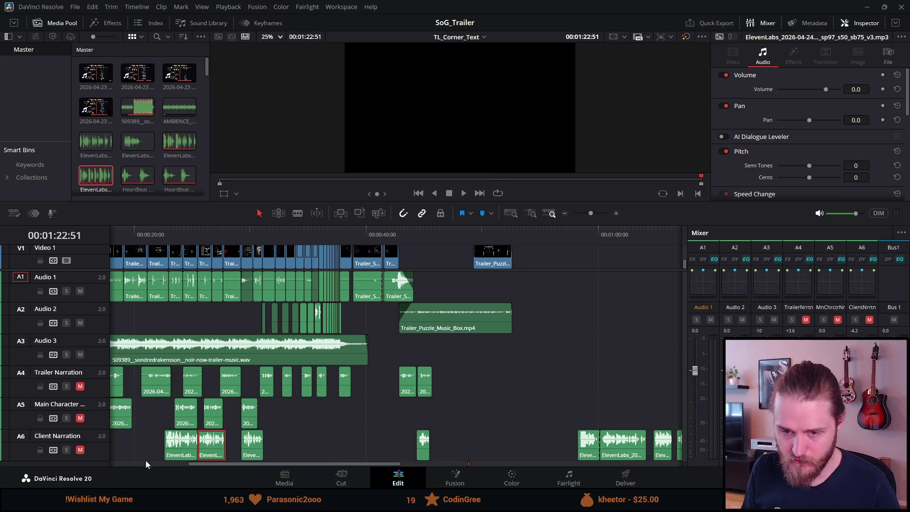
right_click(104, 449)
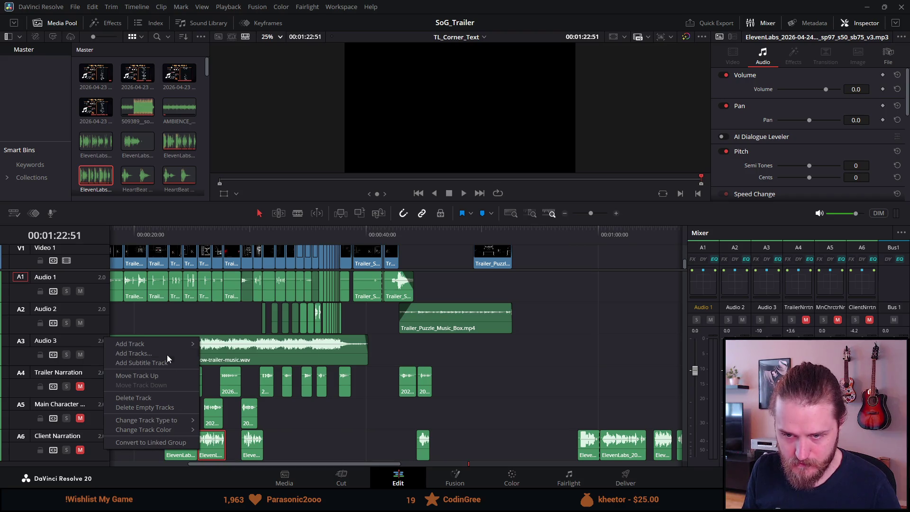
mouse_move(166, 346)
click(229, 356)
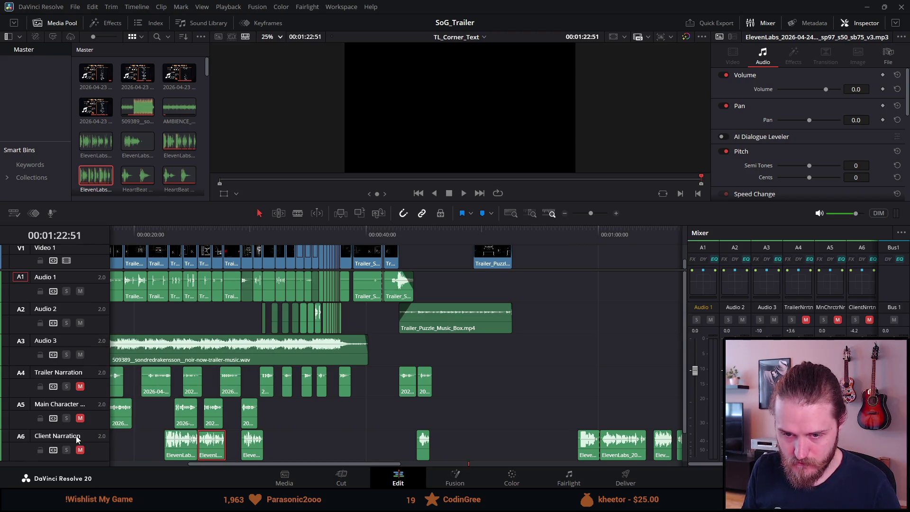
Step: Rename the new Audio 7 track to 'Client Narration 2'
scroll(124, 433, down, 1)
double_click(67, 435)
text(Client)
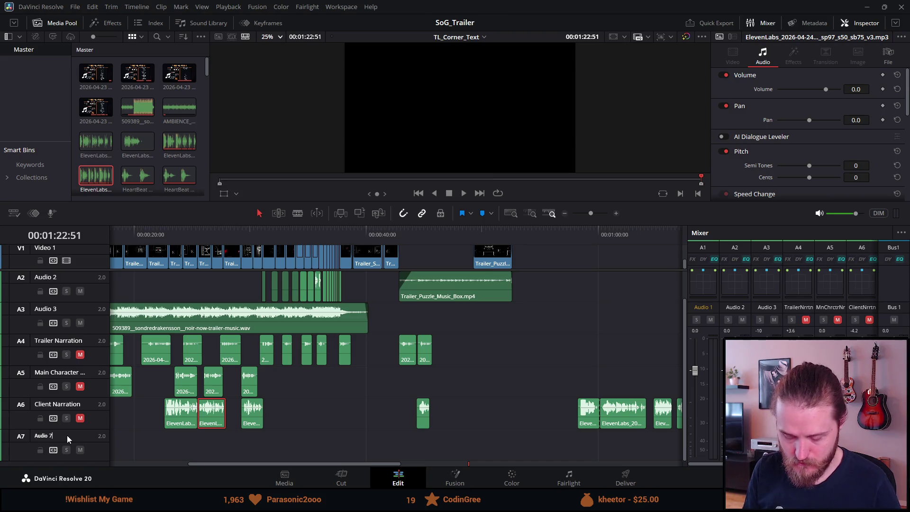
text( Narration 2)
key(Return)
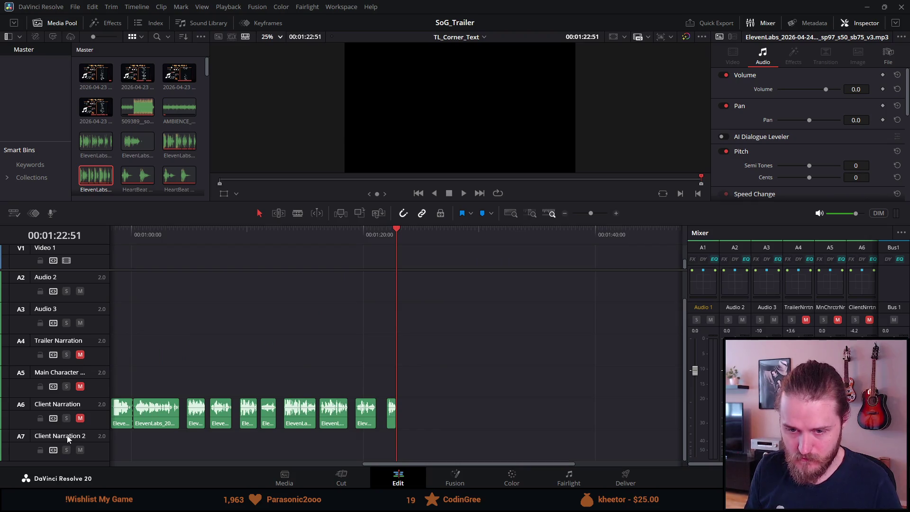
scroll(417, 413, left, 10)
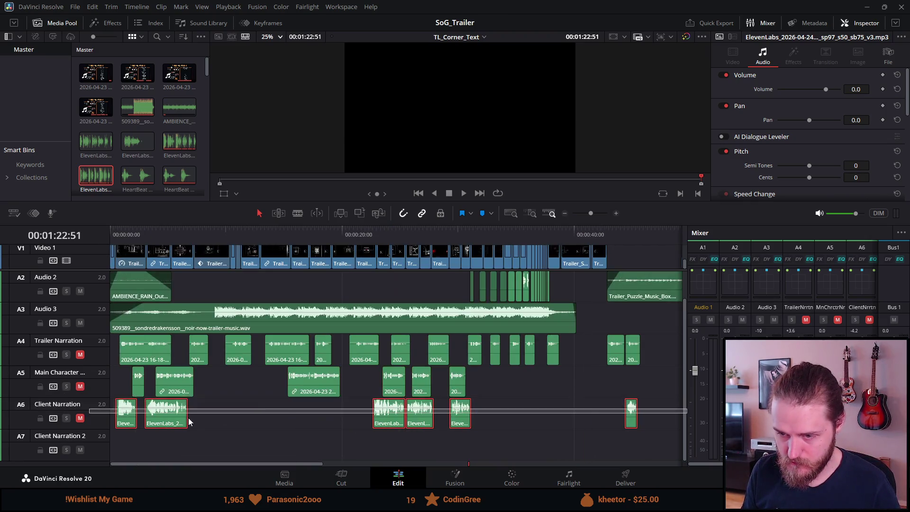
Step: Preview the trailer from about 27 seconds after clearing a trial clip selection
mouse_move(134, 364)
mouse_down()
mouse_move(450, 400)
mouse_move(668, 407)
mouse_move(469, 386)
mouse_move(355, 390)
mouse_move(391, 406)
mouse_move(161, 417)
mouse_move(128, 447)
mouse_move(164, 462)
mouse_up()
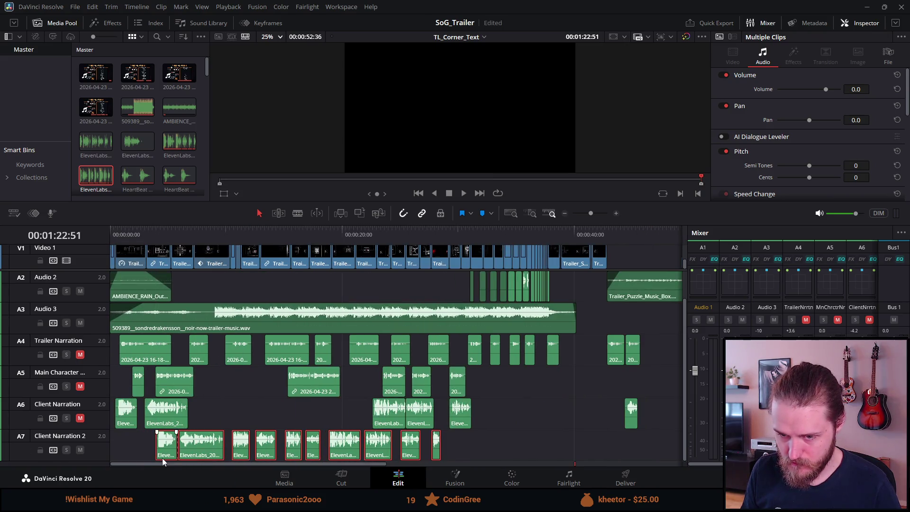
click(478, 432)
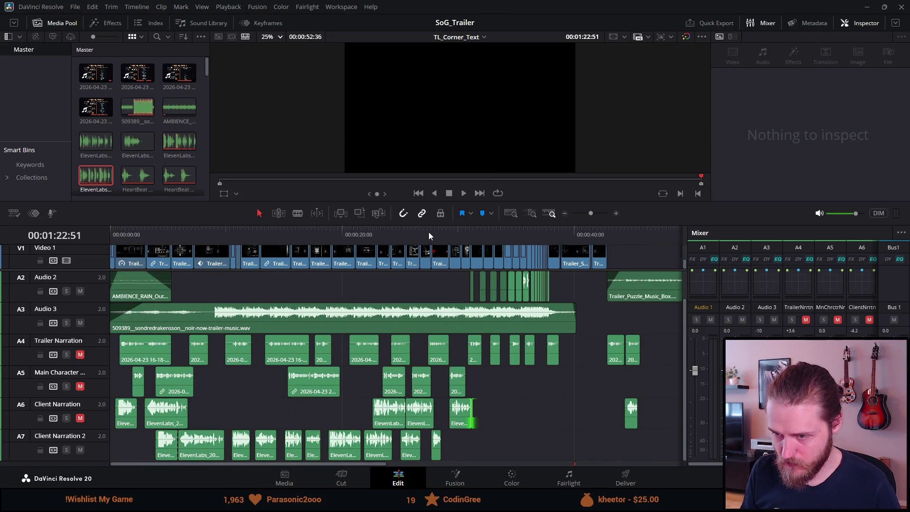
click(429, 234)
key(space)
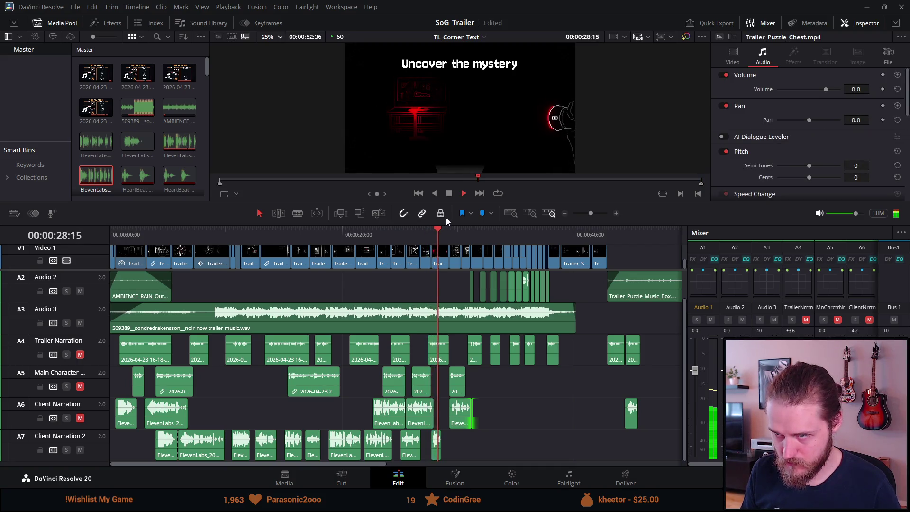
click(448, 193)
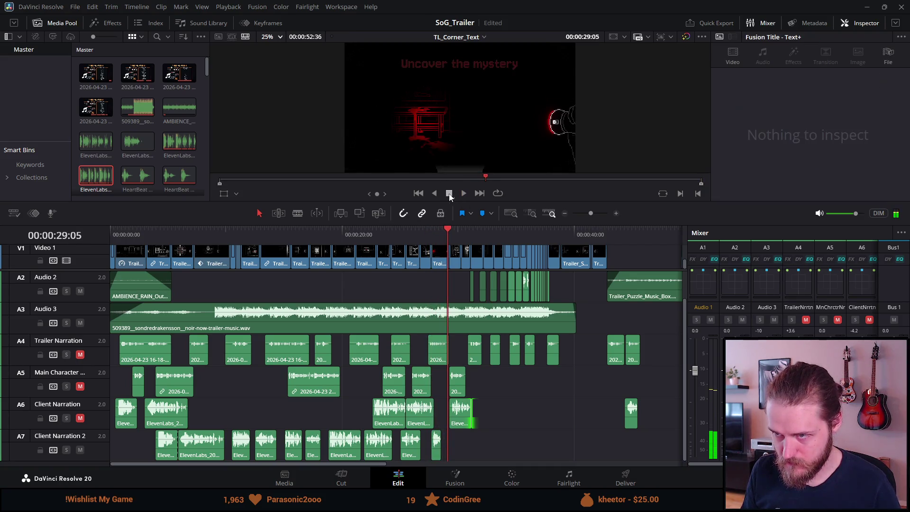
Step: Select the end-card Client Narration clip near 44 seconds and listen to the ending
click(632, 234)
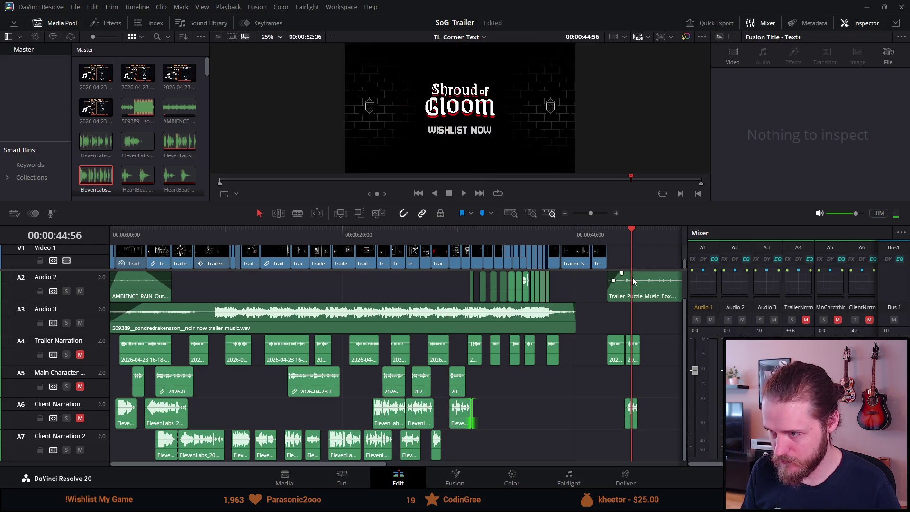
click(629, 422)
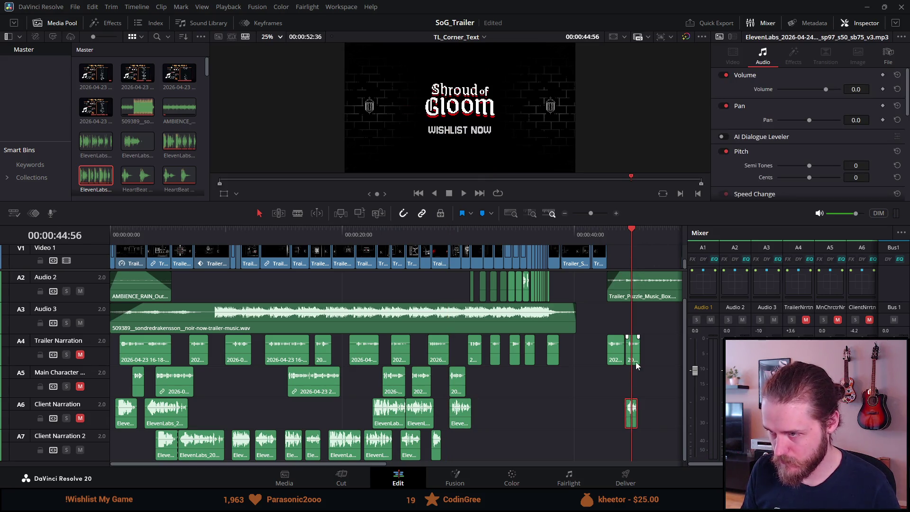
key(space)
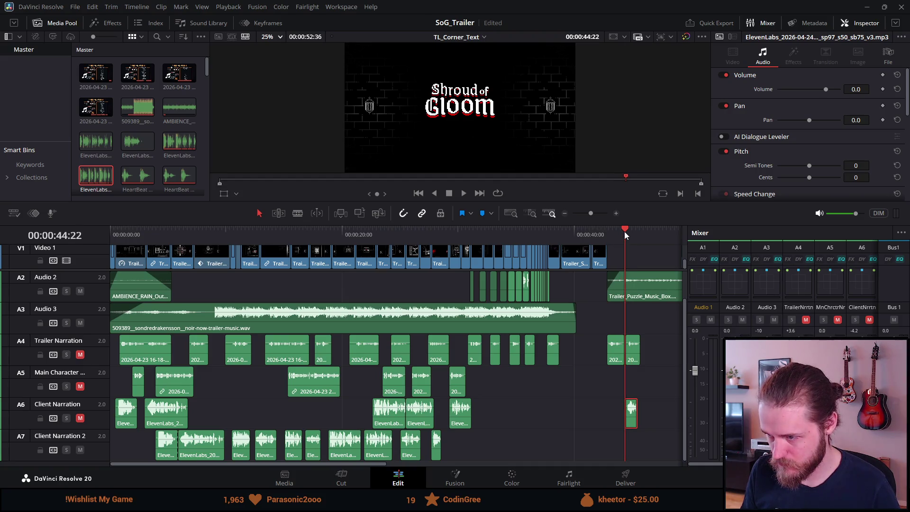
click(624, 233)
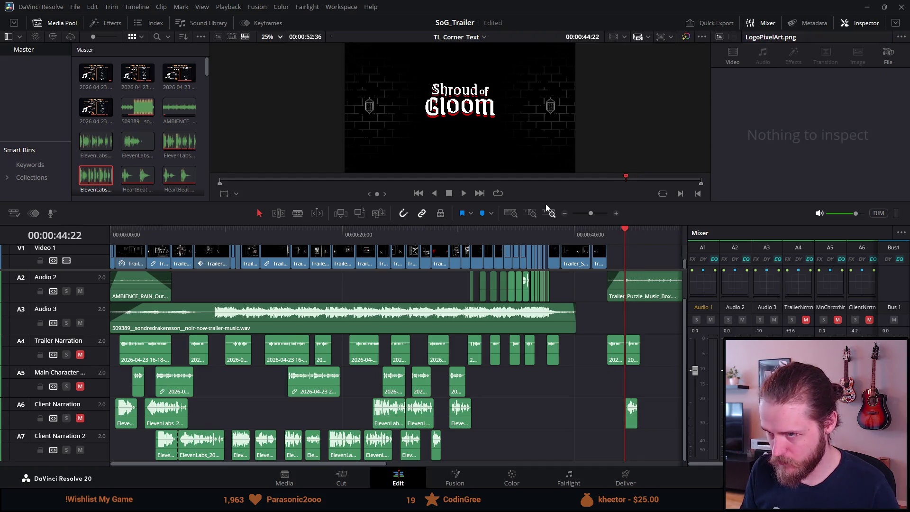
scroll(558, 232, right, 5)
Step: Paste a copy of the clip and place it on Client Narration 2 under the original
click(467, 243)
key(ctrl+v)
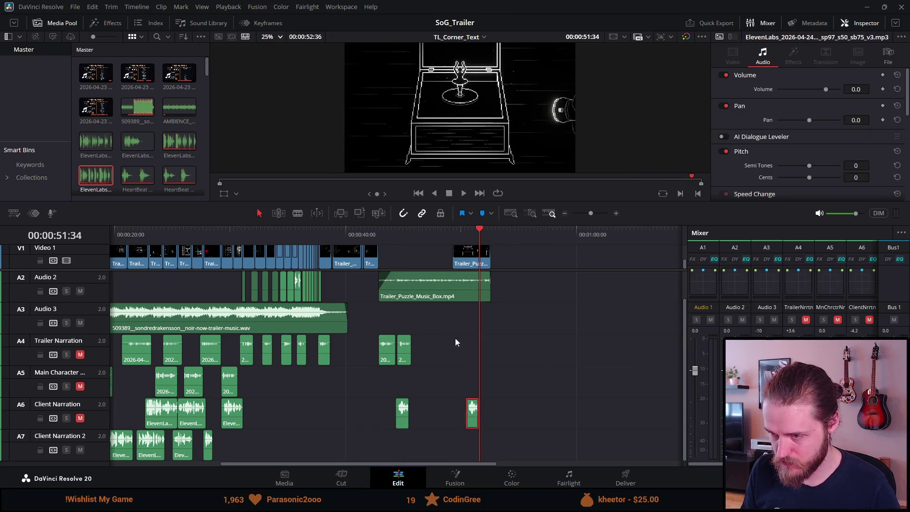
drag(472, 426, 402, 462)
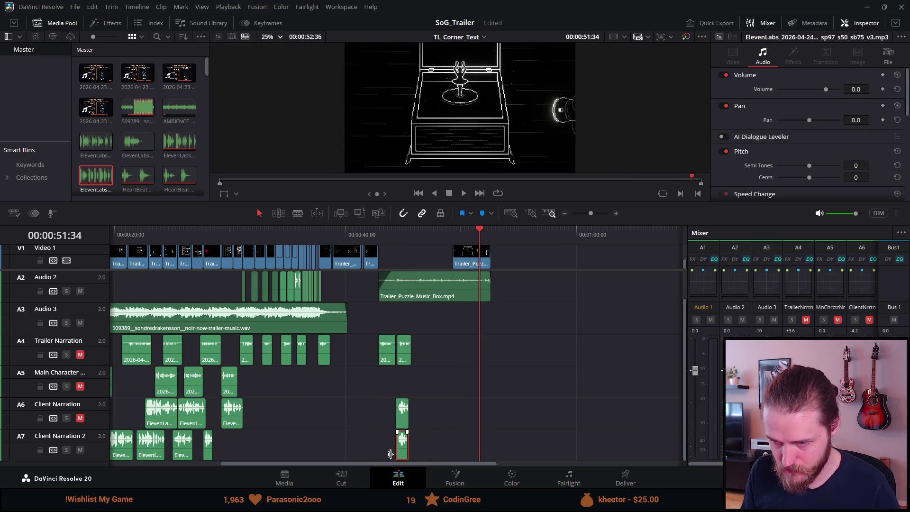
Step: Play back from about 21–27 seconds through the end card to check the placement
click(202, 232)
key(space)
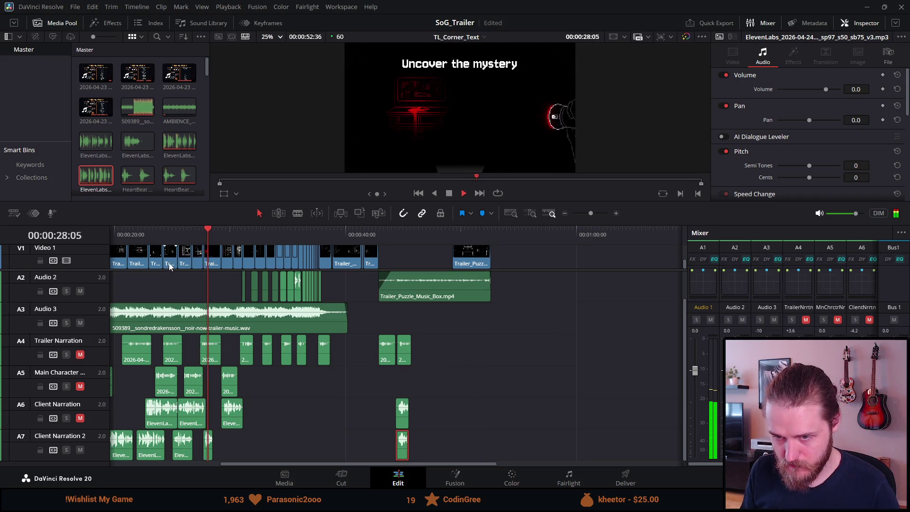
click(132, 241)
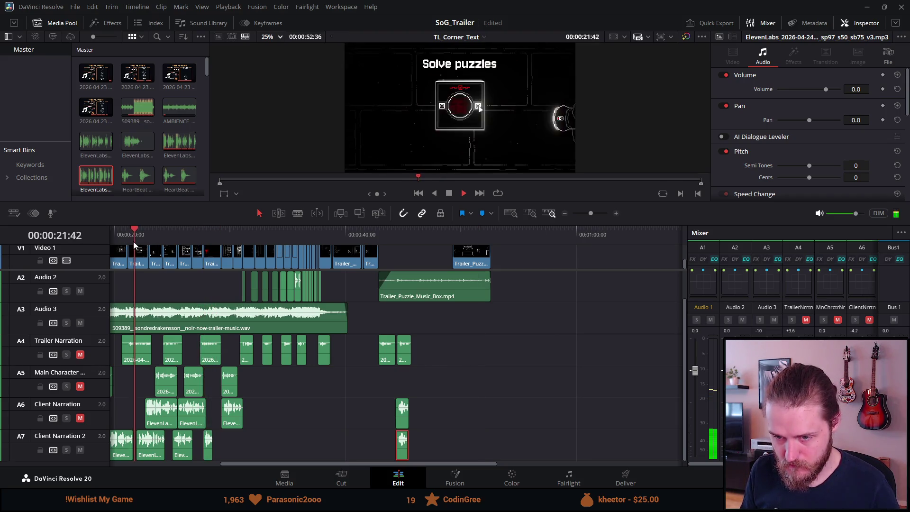
click(398, 235)
click(447, 194)
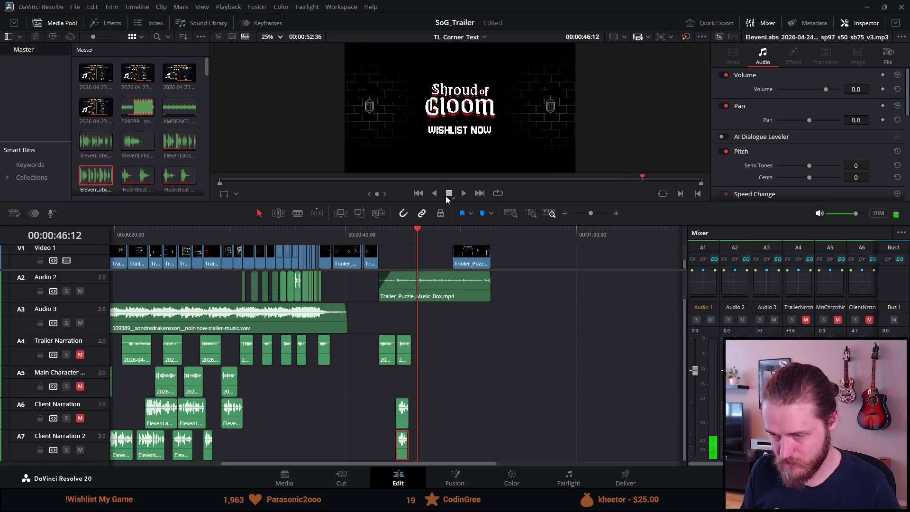
scroll(148, 342, up, 3)
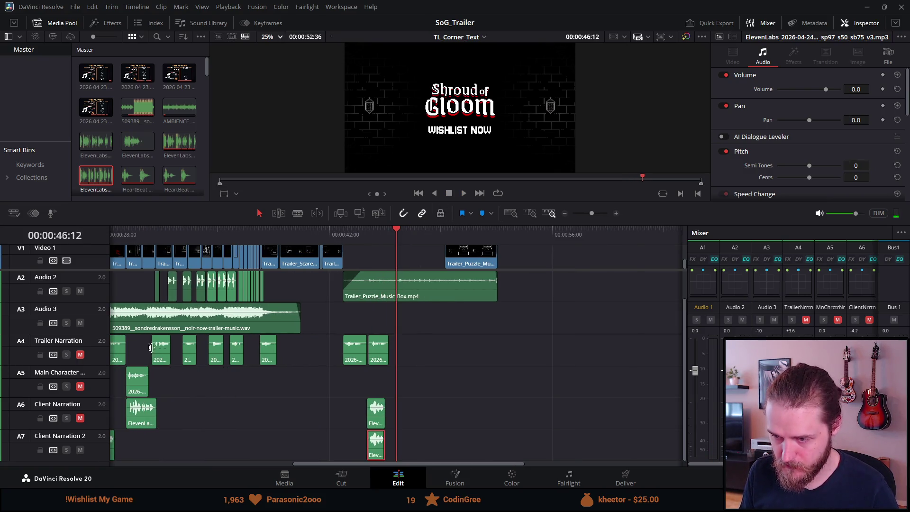
Step: Slide the first two A7 clips left to the trailer start, aligned under the A6 clips, and play the opening
scroll(224, 380, left, 3)
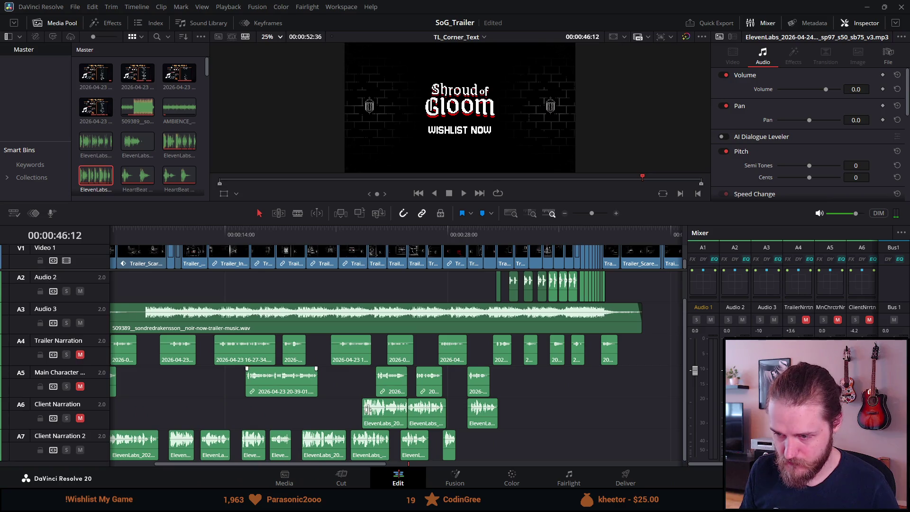
click(454, 443)
scroll(394, 445, left, 2)
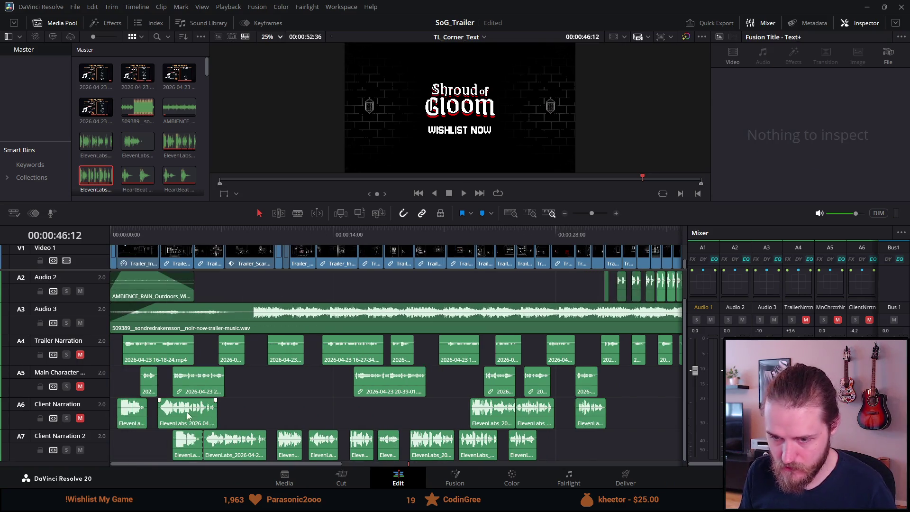
click(116, 236)
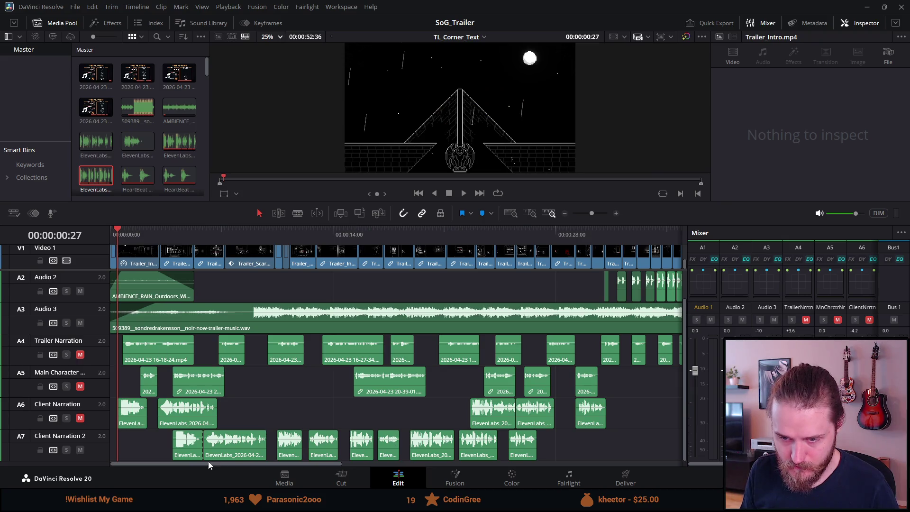
drag(184, 445, 127, 444)
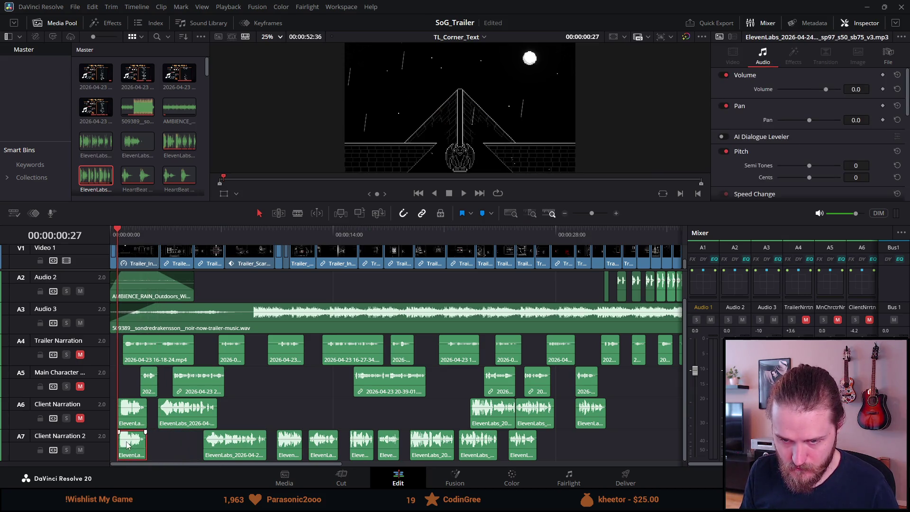
key(space)
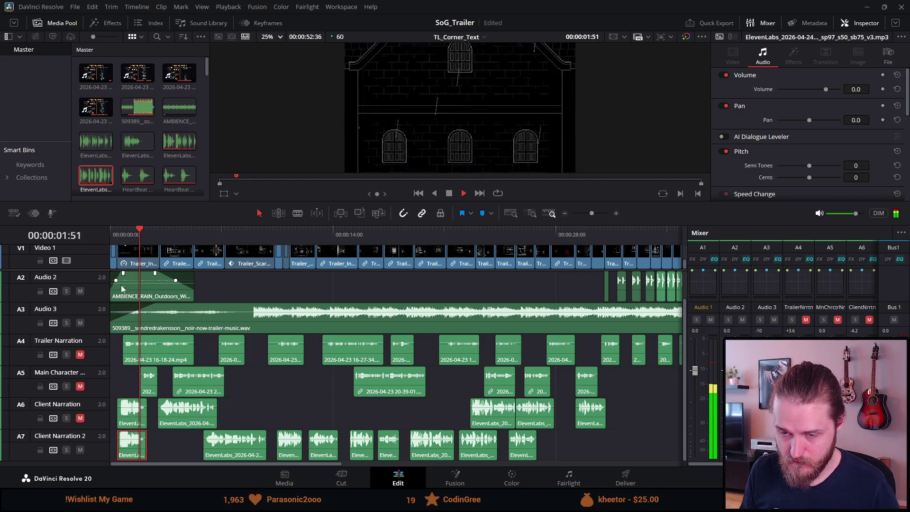
drag(224, 450, 179, 450)
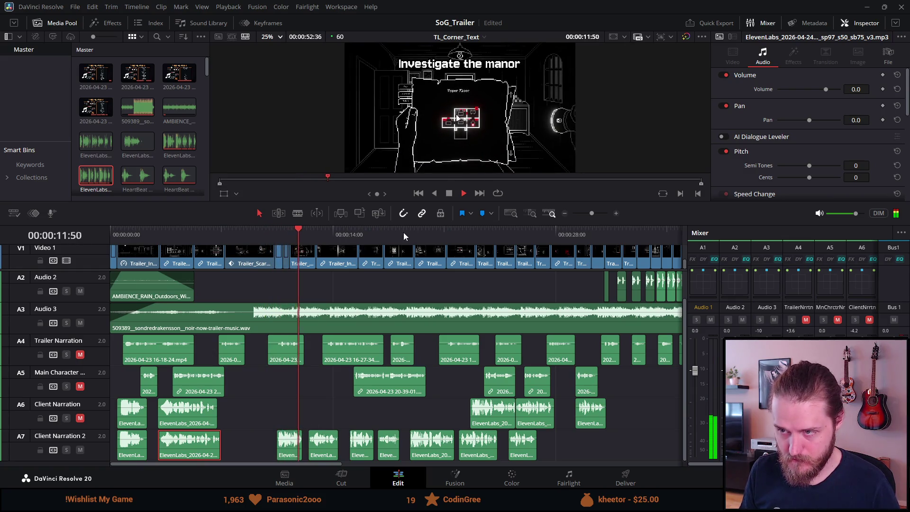
Step: Select the middle group of Client Narration 2 clips, shift them later and play to hear the timing
click(449, 194)
mouse_move(252, 444)
mouse_down()
mouse_move(476, 464)
mouse_move(546, 444)
mouse_up()
drag(286, 449, 325, 450)
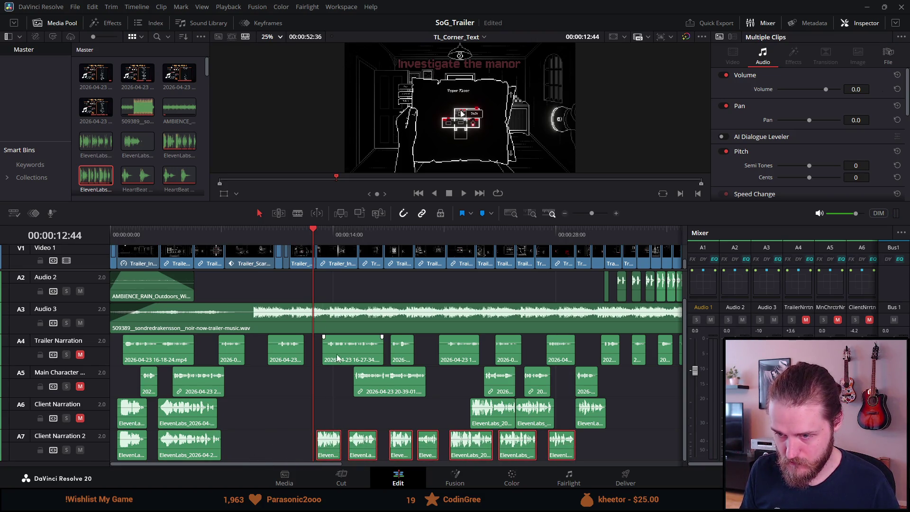
key(space)
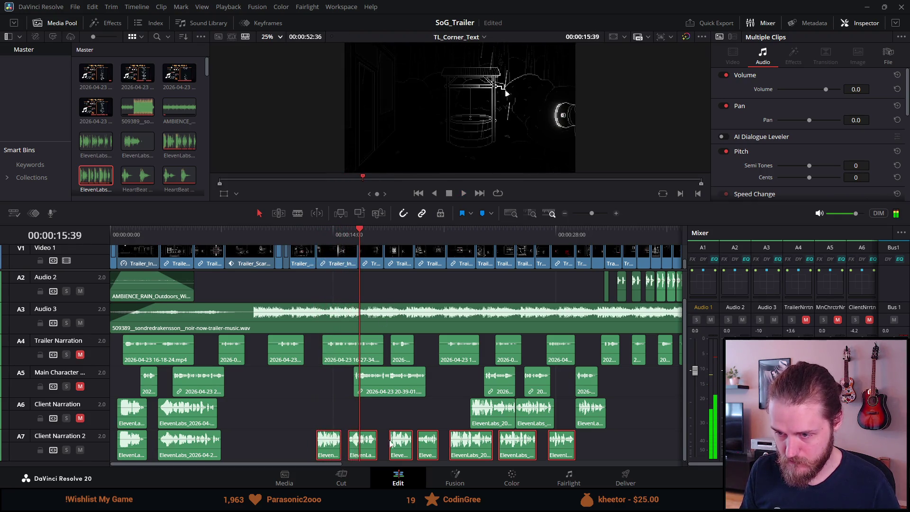
Step: Undo a wrong move, then reselect the later clips in the group and nudge them slightly later
drag(379, 446, 366, 447)
key(ctrl+z)
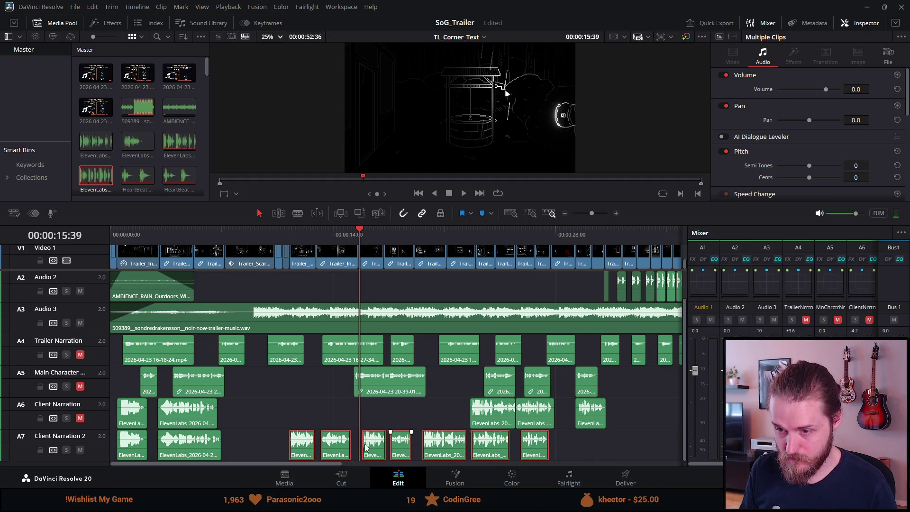
click(374, 426)
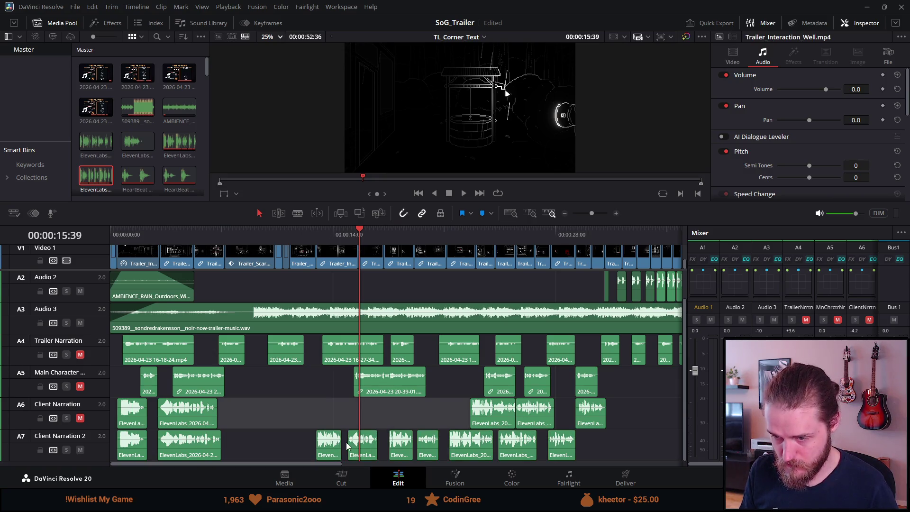
drag(348, 445, 598, 441)
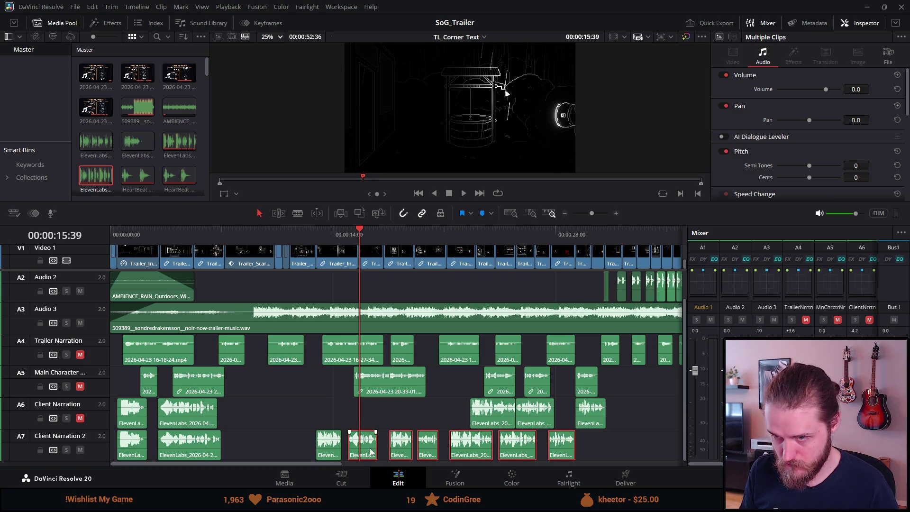
drag(370, 451, 379, 452)
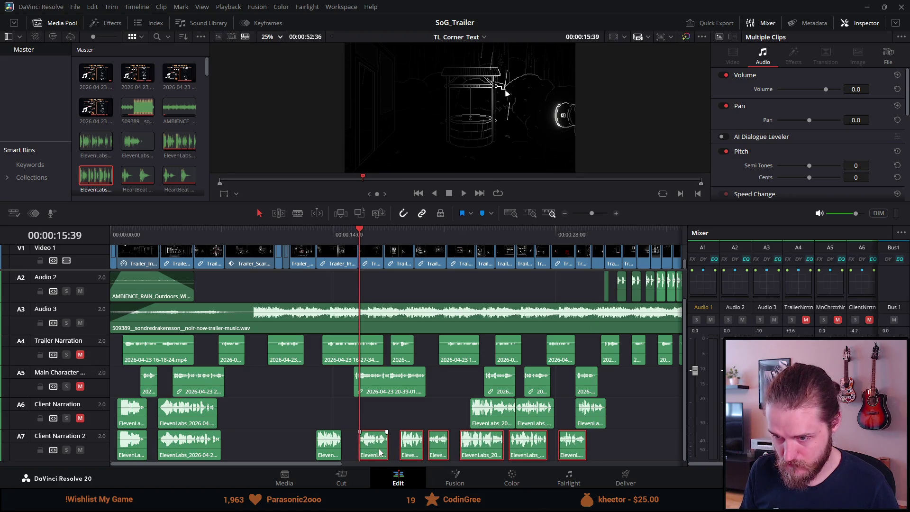
Step: Play back from about 14 seconds to check the new timing, then deselect
click(345, 234)
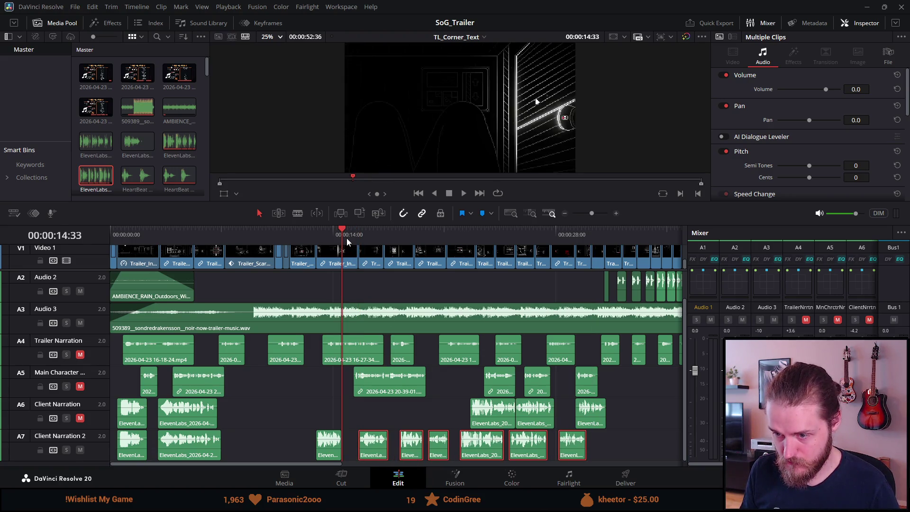
key(space)
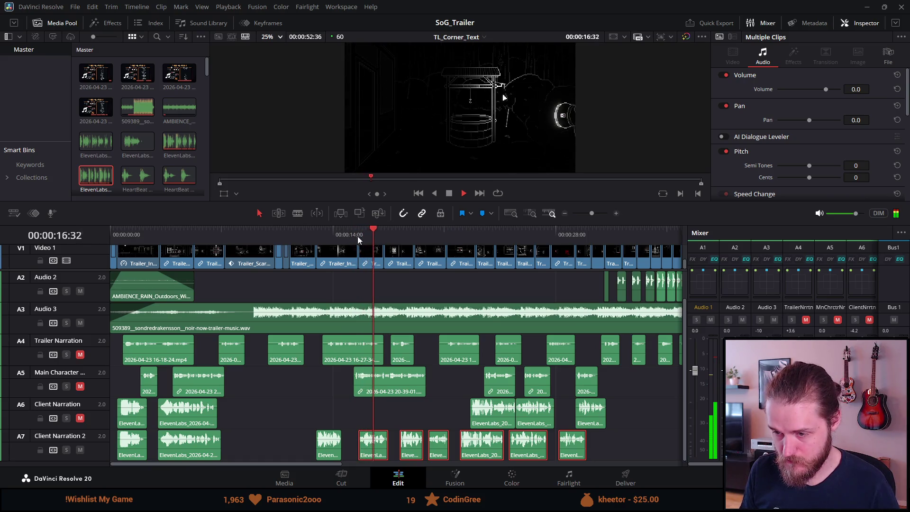
click(448, 194)
click(442, 414)
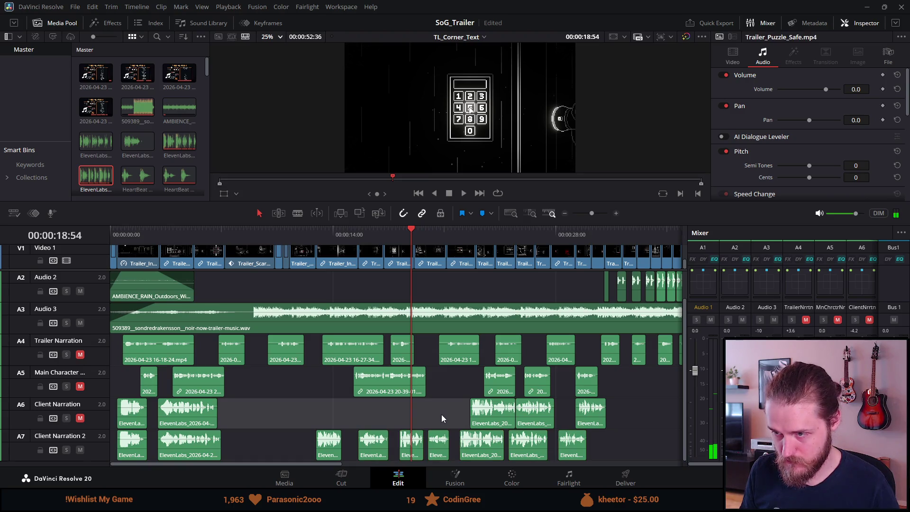
scroll(575, 282, down, 3)
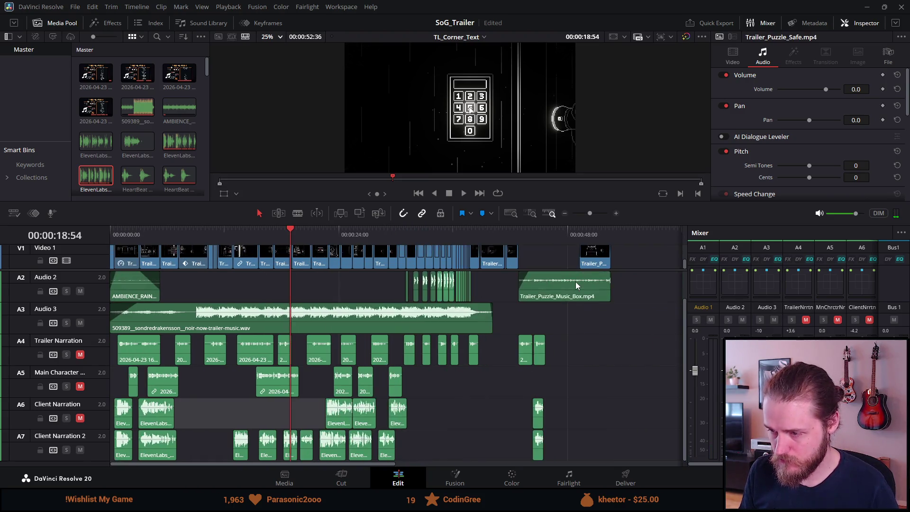
Step: Nudge a Client Narration 2 clip near 29 seconds slightly later and replay from about 28 seconds
click(437, 234)
key(space)
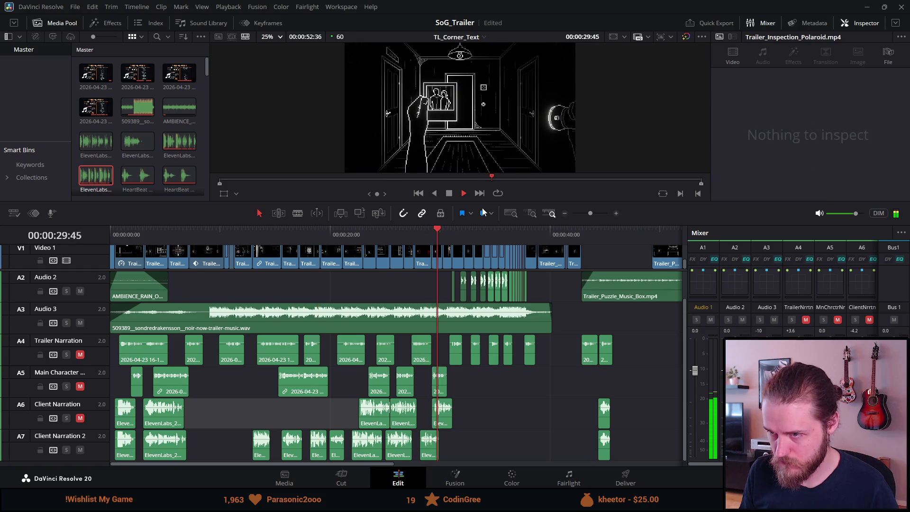
drag(431, 454, 443, 454)
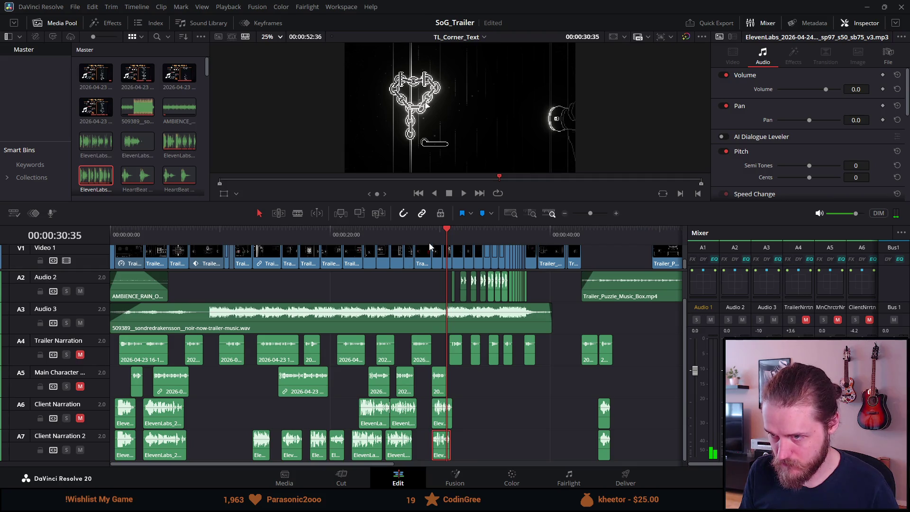
click(426, 235)
key(space)
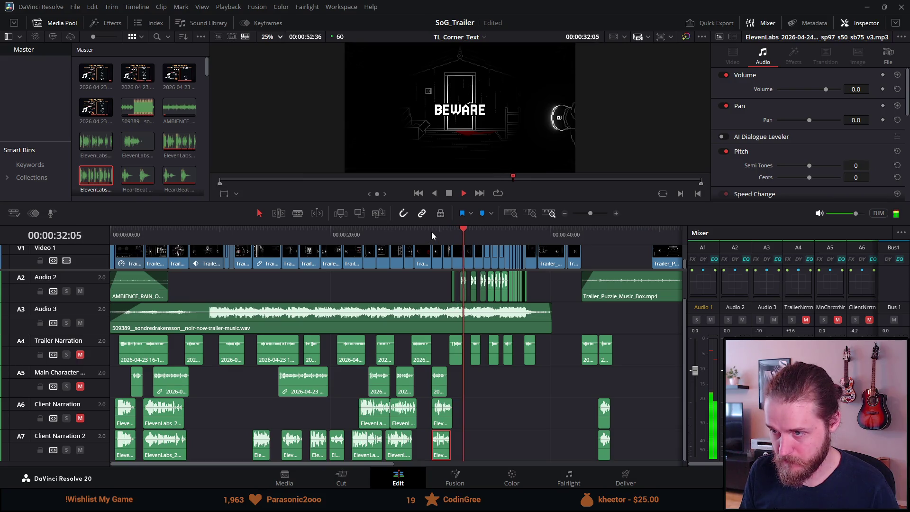
click(448, 194)
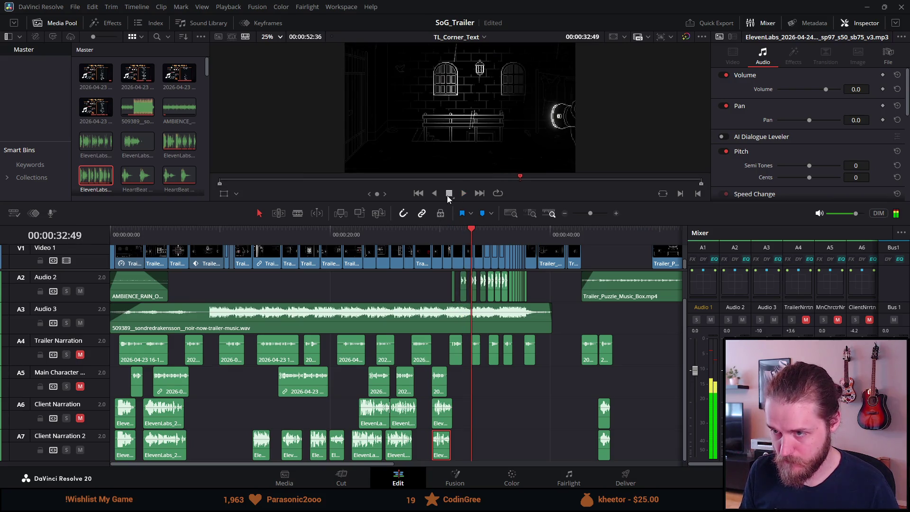
Step: Replay the Solve puzzles section from about 22 seconds, stopping at 26 seconds
click(374, 236)
click(351, 232)
key(space)
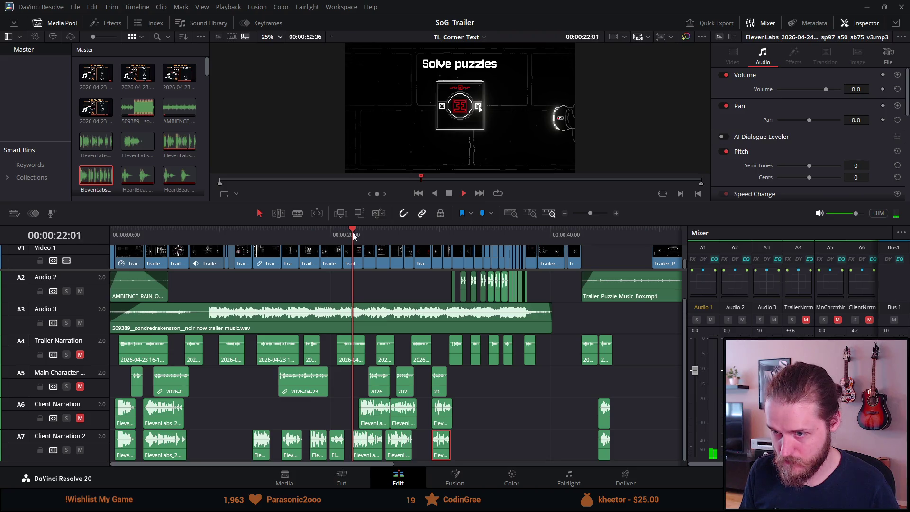
scroll(373, 351, up, 2)
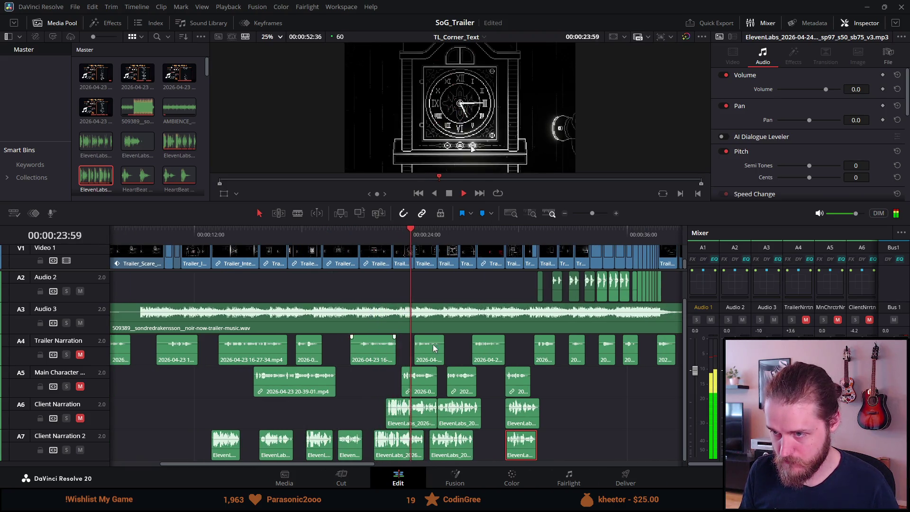
click(452, 197)
Step: Shift two neighbouring Client Narration 2 clips near 24–26 seconds a few frames later
drag(456, 450, 462, 450)
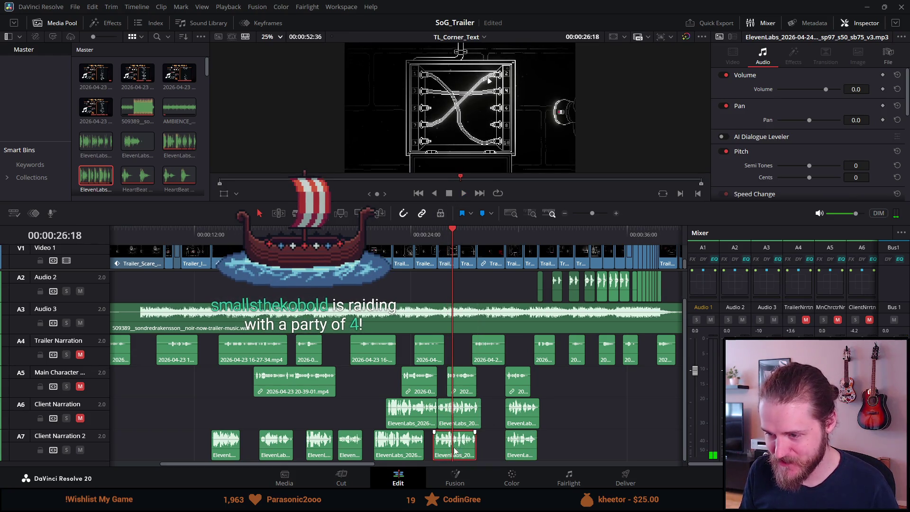
click(398, 451)
drag(397, 454, 406, 454)
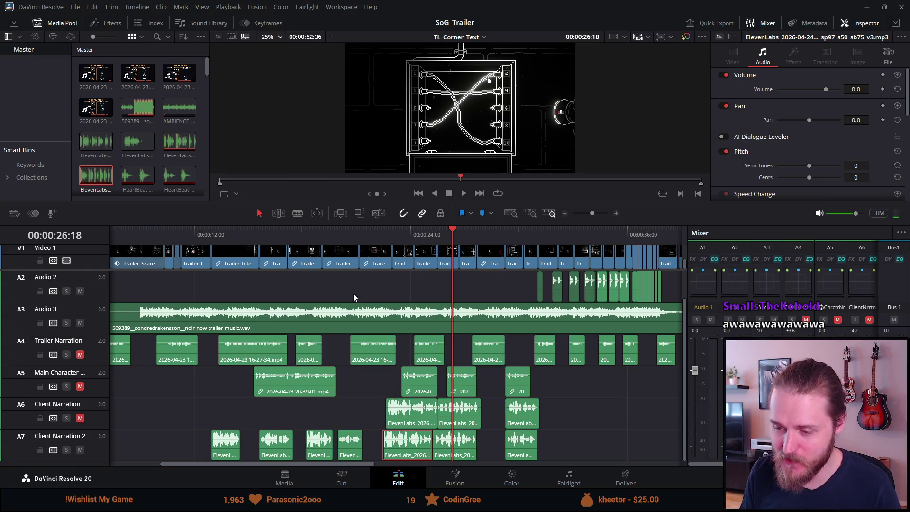
click(181, 235)
drag(317, 465, 269, 459)
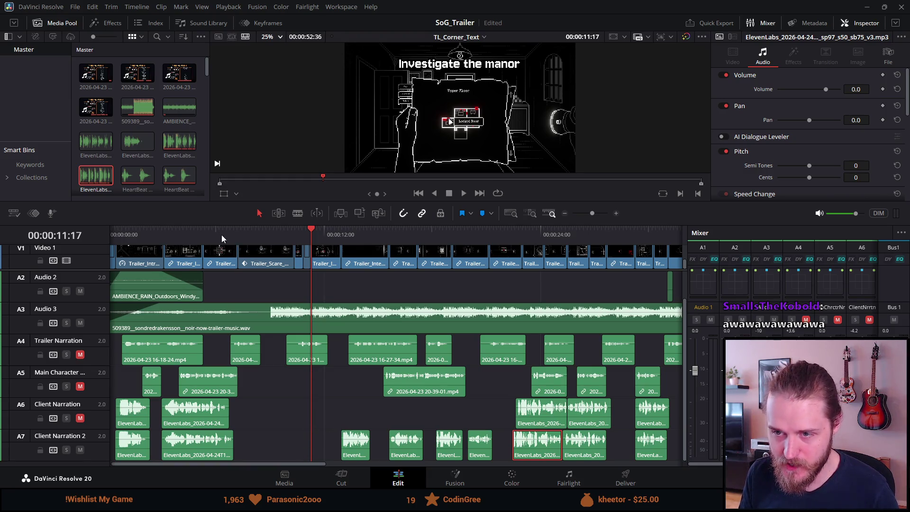
Step: Pull the Client Narration 2 clip near 12:57 slightly earlier
drag(252, 232, 335, 239)
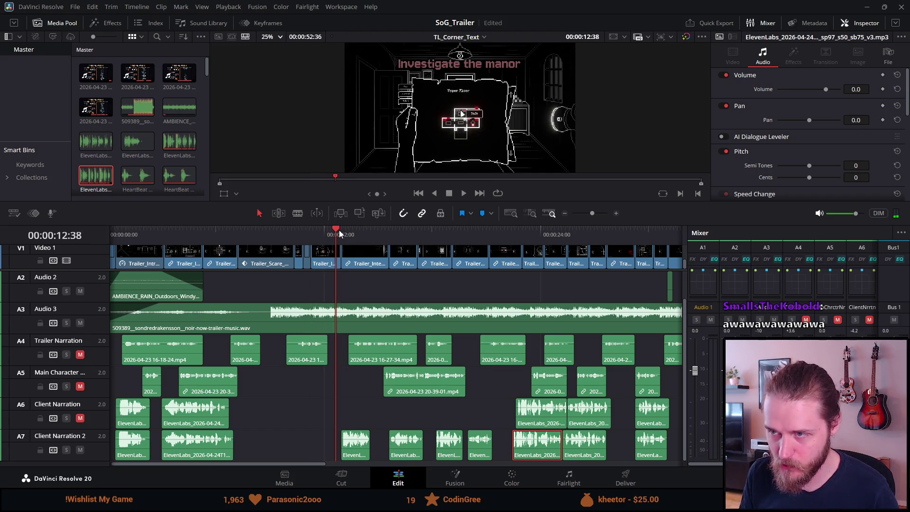
click(341, 236)
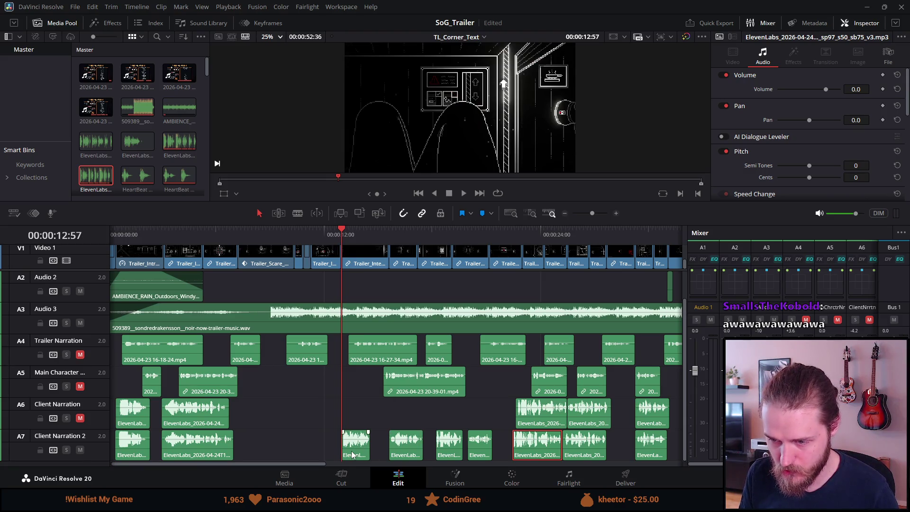
scroll(351, 455, up, 5)
drag(462, 447, 450, 447)
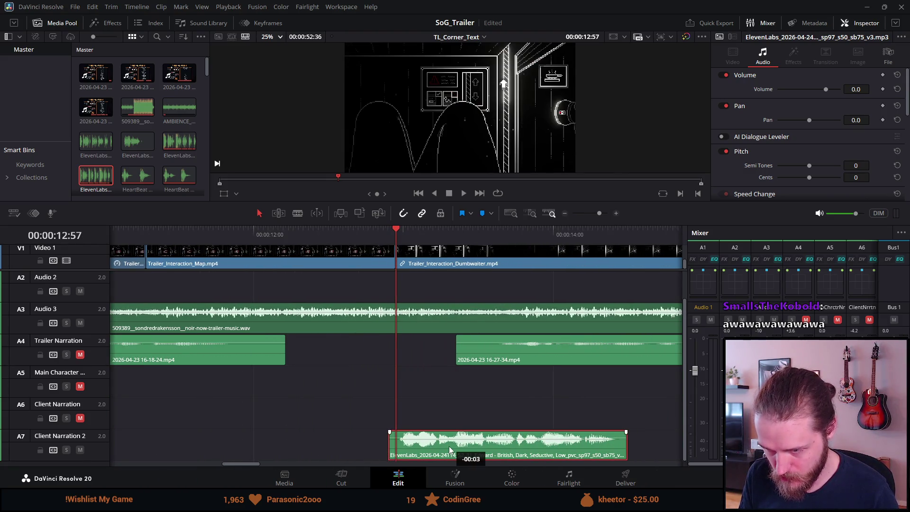
scroll(450, 449, down, 4)
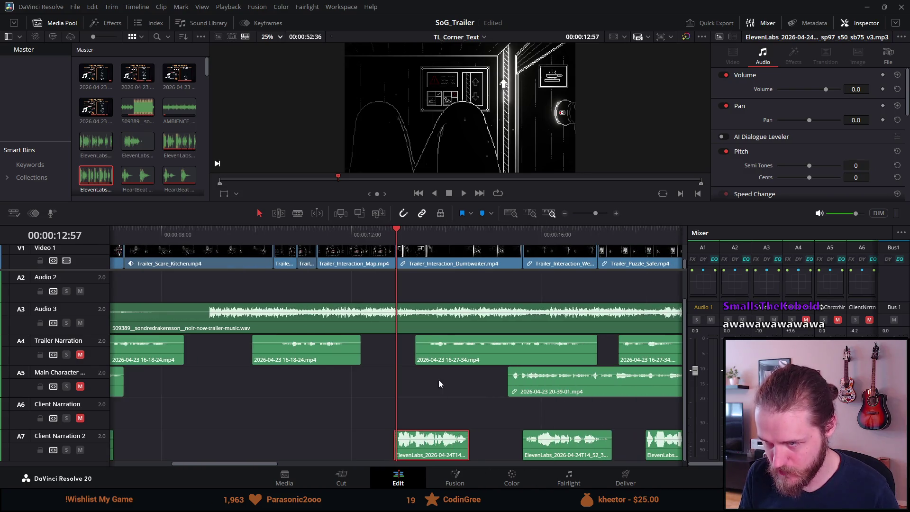
scroll(471, 351, down, 5)
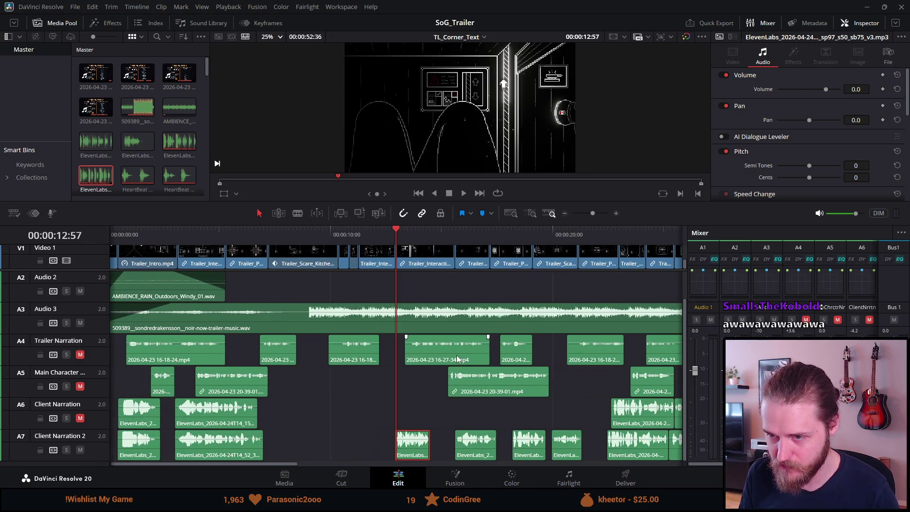
Step: Slide three later Client Narration 2 clips earlier so they butt against each other without gaps
click(429, 236)
scroll(474, 285, up, 4)
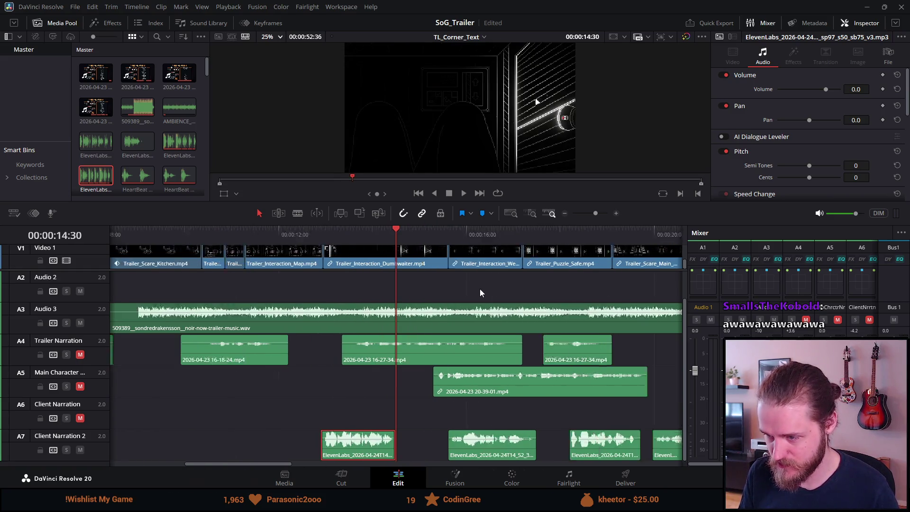
scroll(488, 278, down, 2)
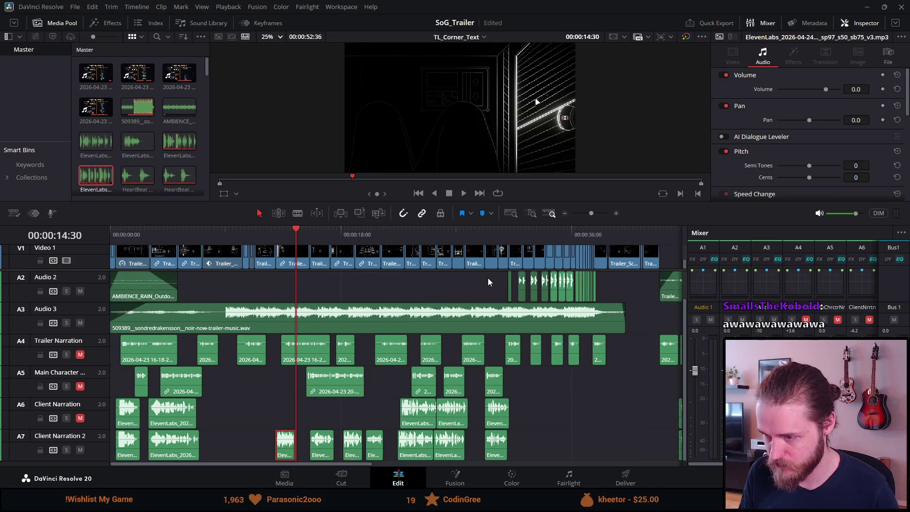
scroll(485, 277, down, 2)
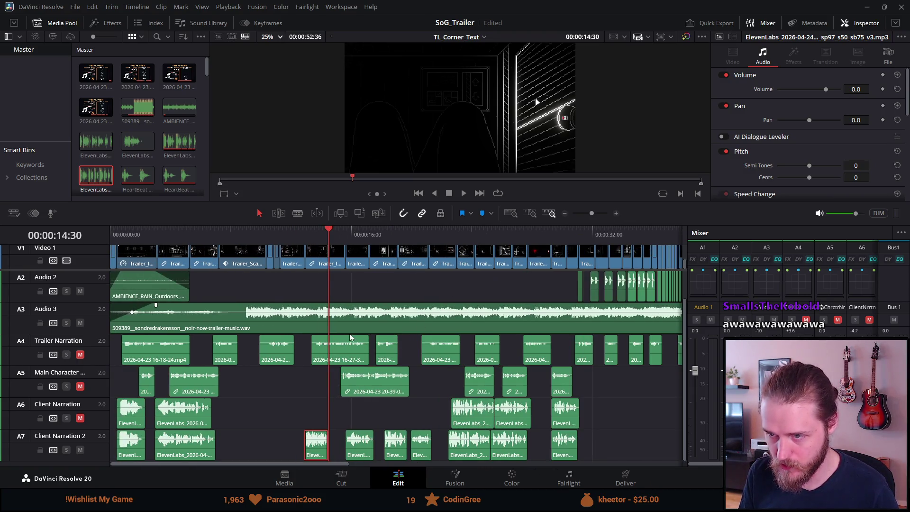
click(409, 230)
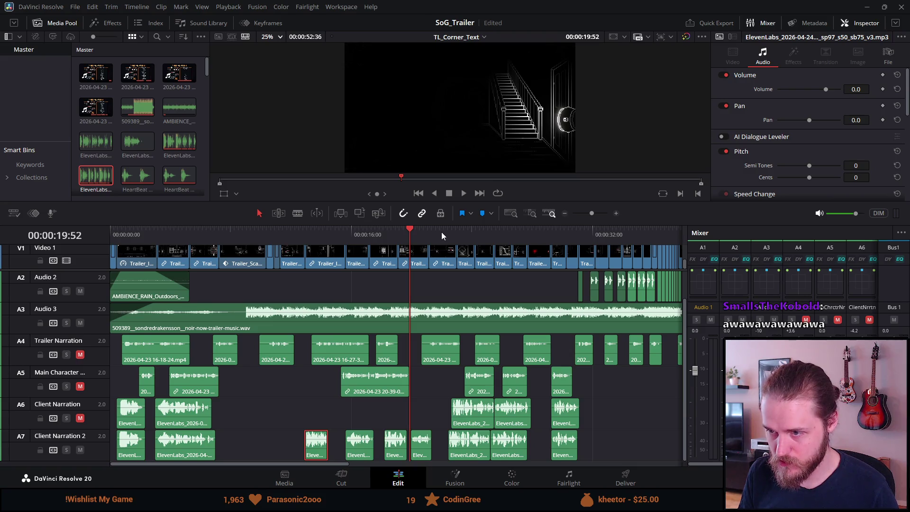
scroll(393, 286, up, 2)
drag(273, 450, 238, 450)
drag(372, 447, 317, 447)
mouse_move(407, 453)
mouse_down()
mouse_move(370, 453)
mouse_move(414, 459)
mouse_move(351, 450)
mouse_up()
Step: Check the narration timing, deselect, rewind to the start and switch to full-screen playback
click(383, 449)
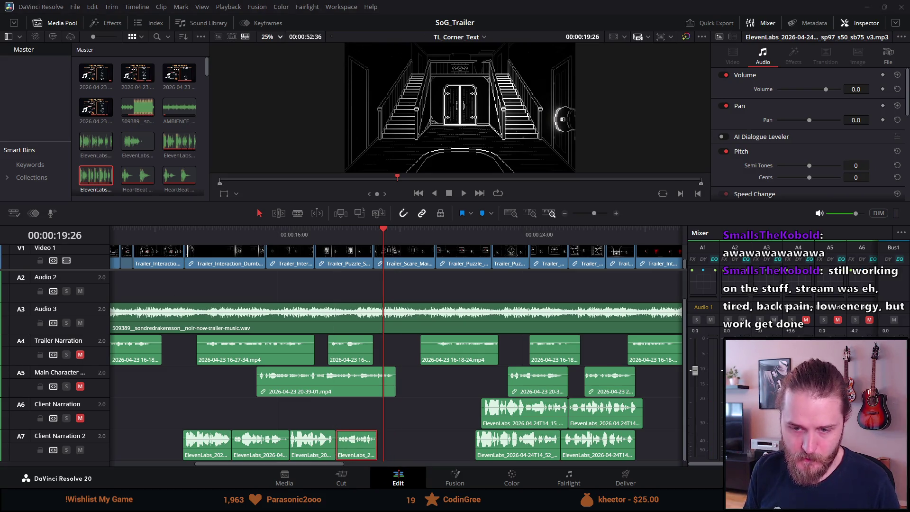
click(194, 397)
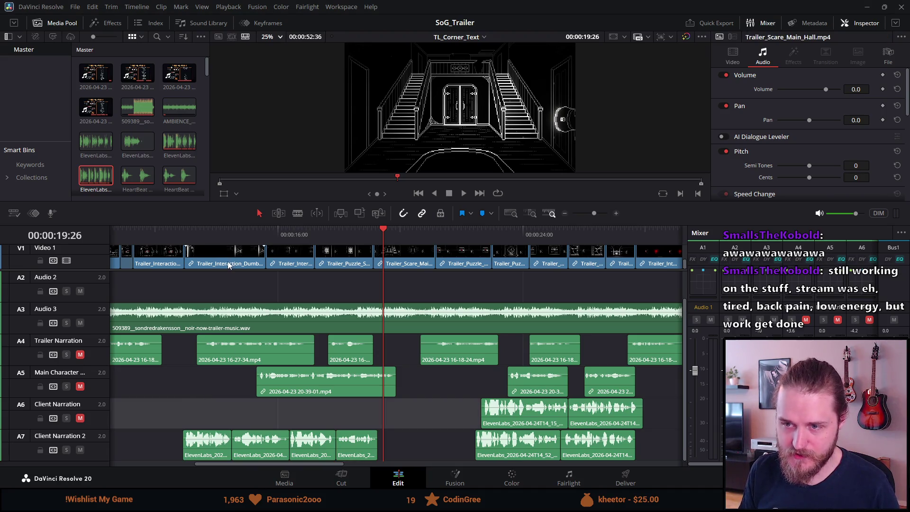
drag(397, 178, 209, 163)
key(p)
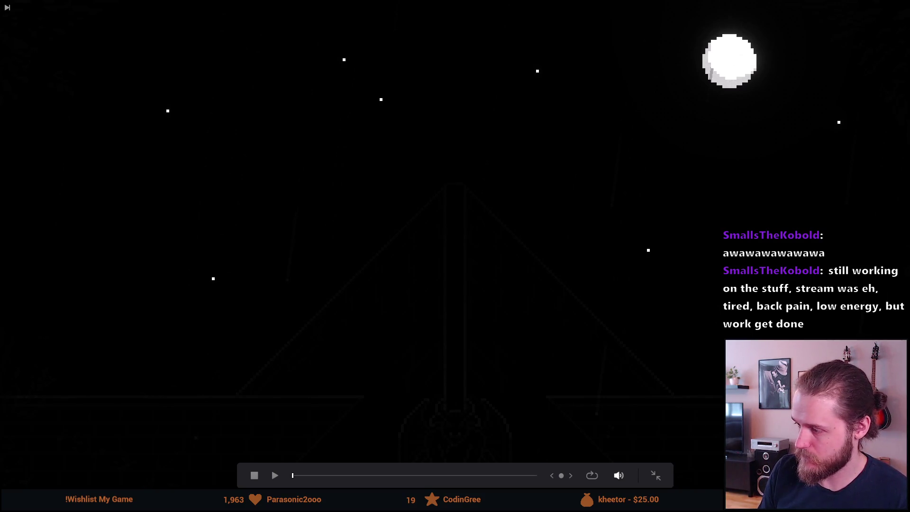
Step: Play the entire SoG_Trailer full-screen to its black ending, then exit back to the Edit timeline
key(space)
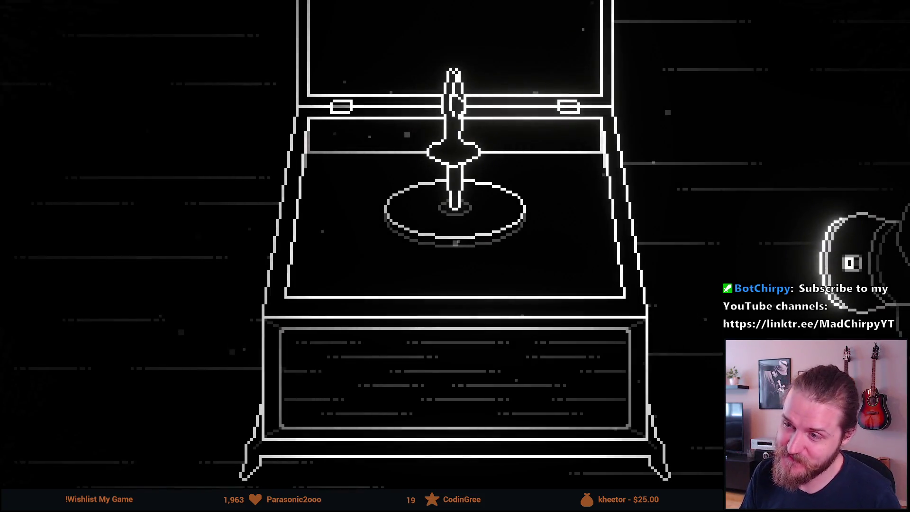
mouse_move(178, 298)
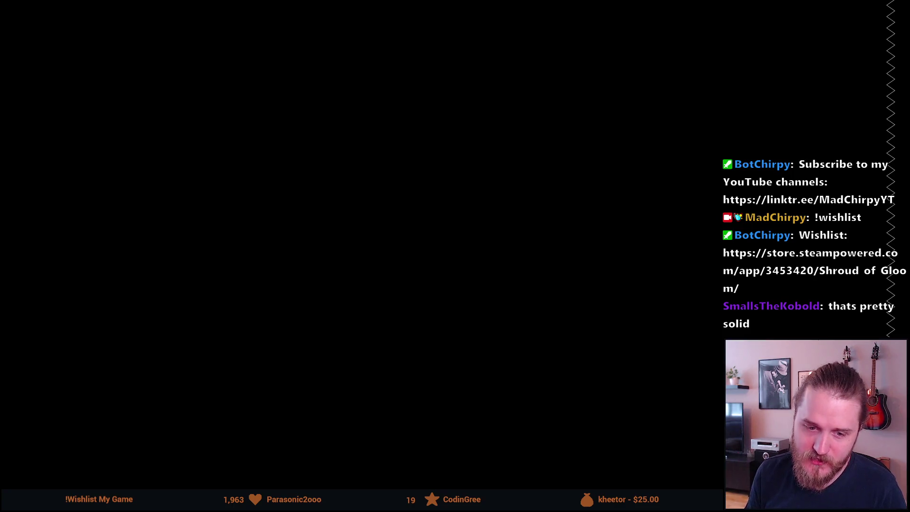
mouse_move(14, 433)
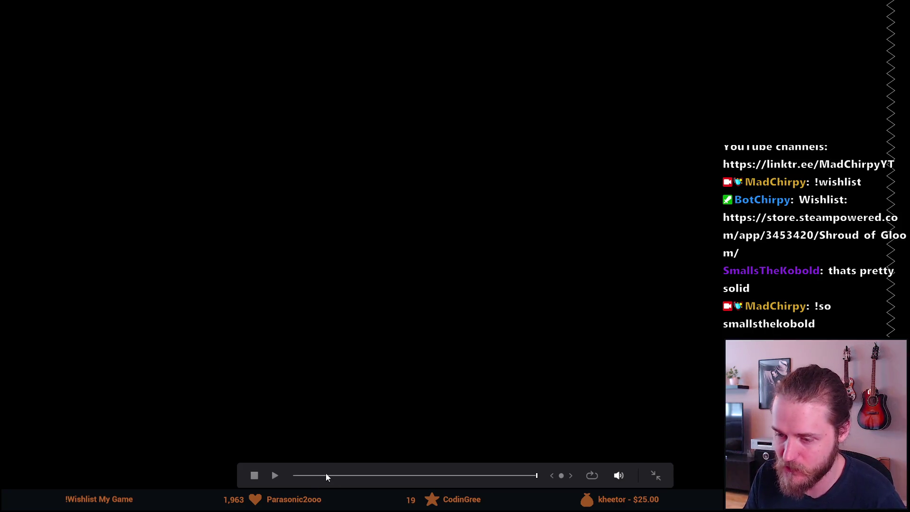
key(Escape)
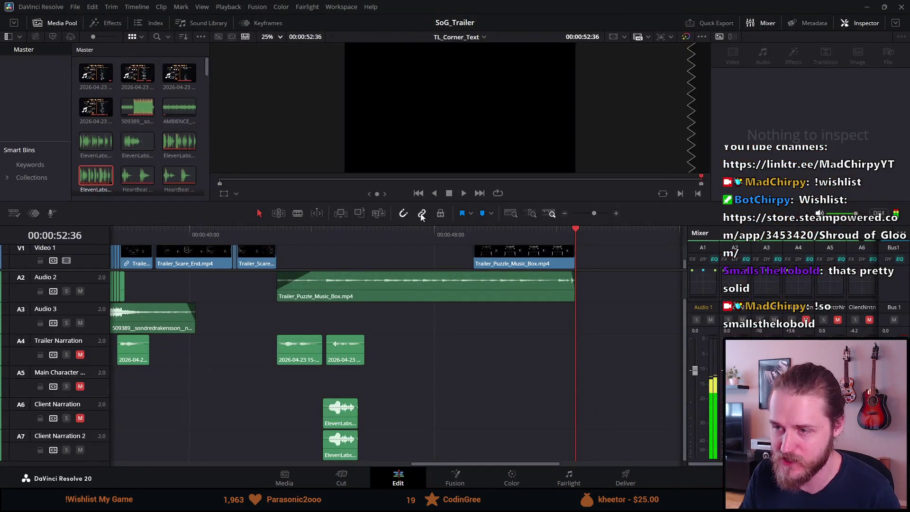
Step: Scroll the timeline back and park the playhead on the main hall staircase shot at 00:00:19:07
scroll(257, 348, left, 3)
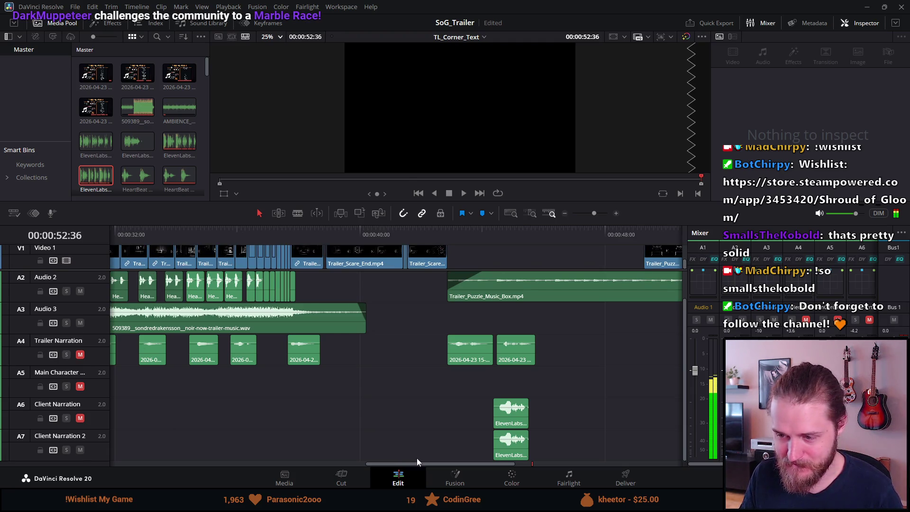
drag(421, 465, 210, 458)
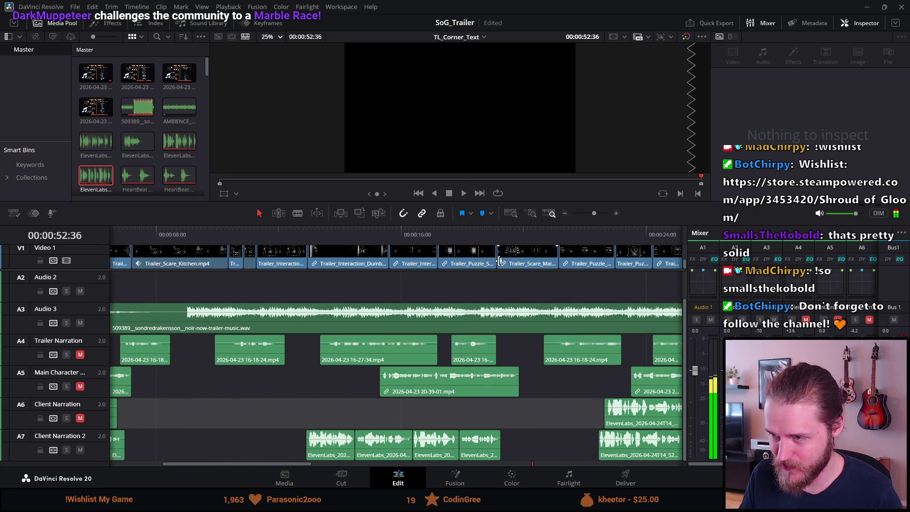
click(496, 237)
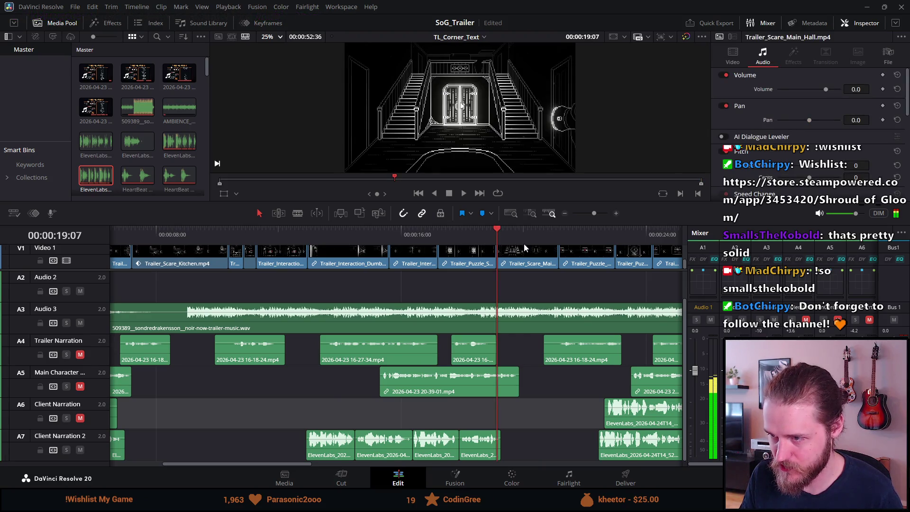
Step: Nudge a Client Narration 2 clip slightly later and replay from 00:00:19:07 to check it
key(space)
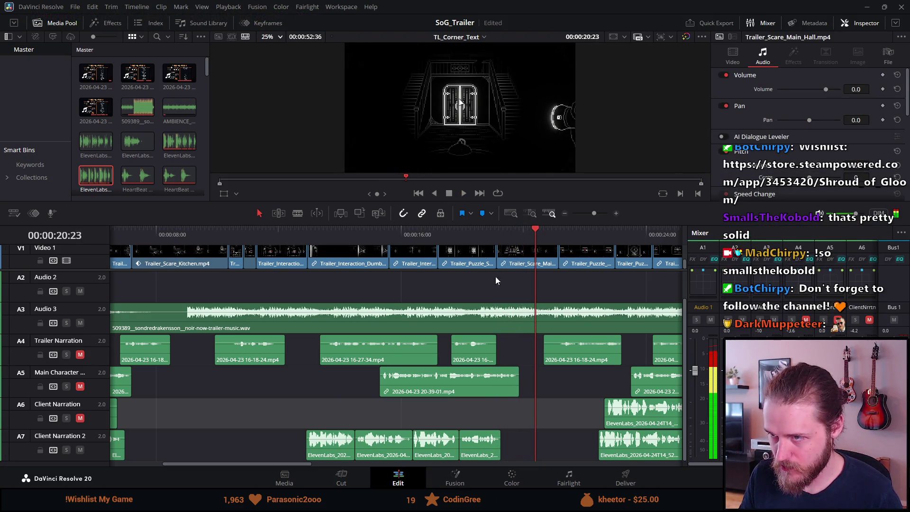
drag(484, 448, 495, 450)
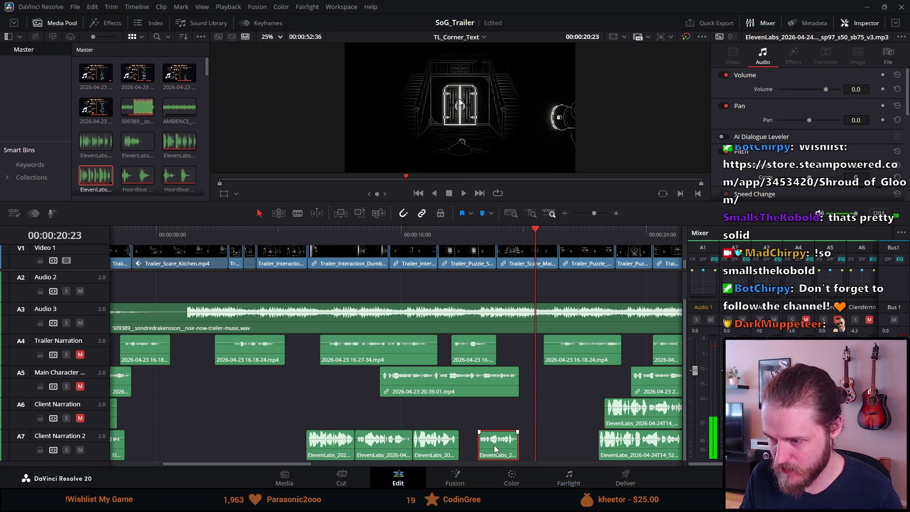
click(498, 237)
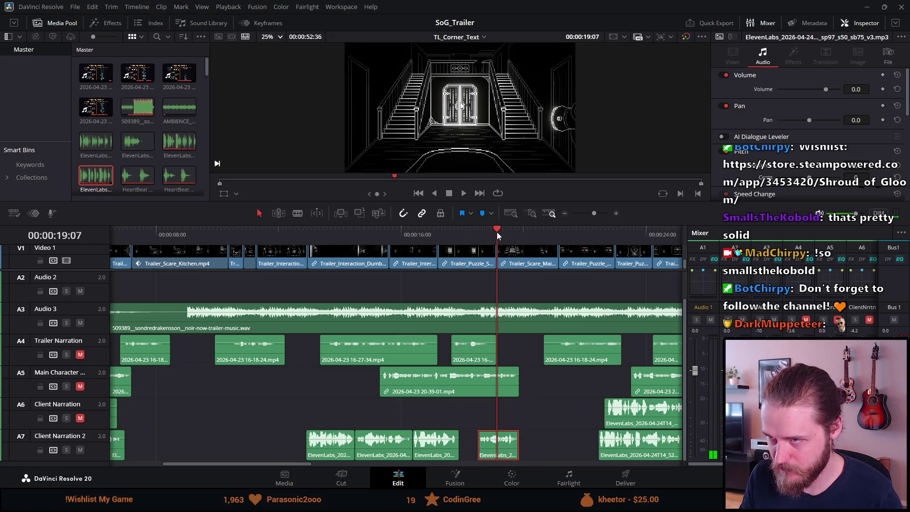
key(space)
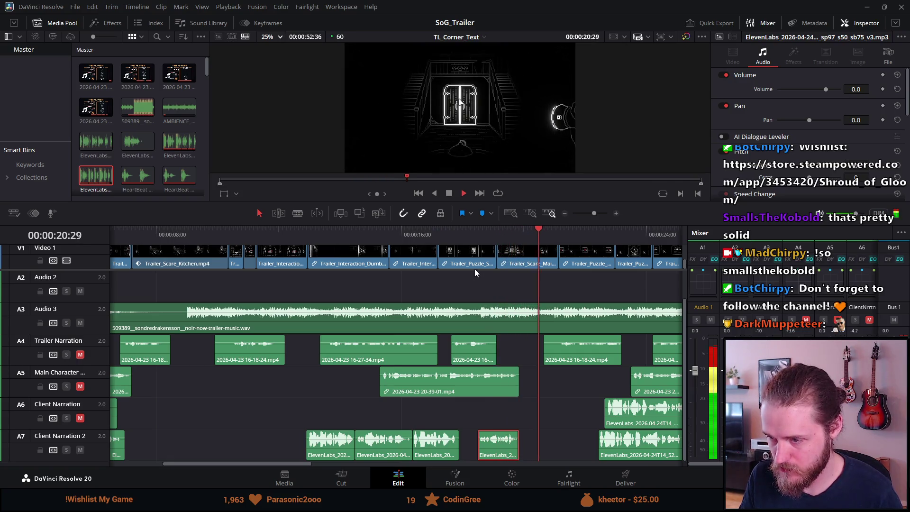
Step: Shift the narration clip 13 frames earlier and replay from about 00:00:18 to verify
click(477, 238)
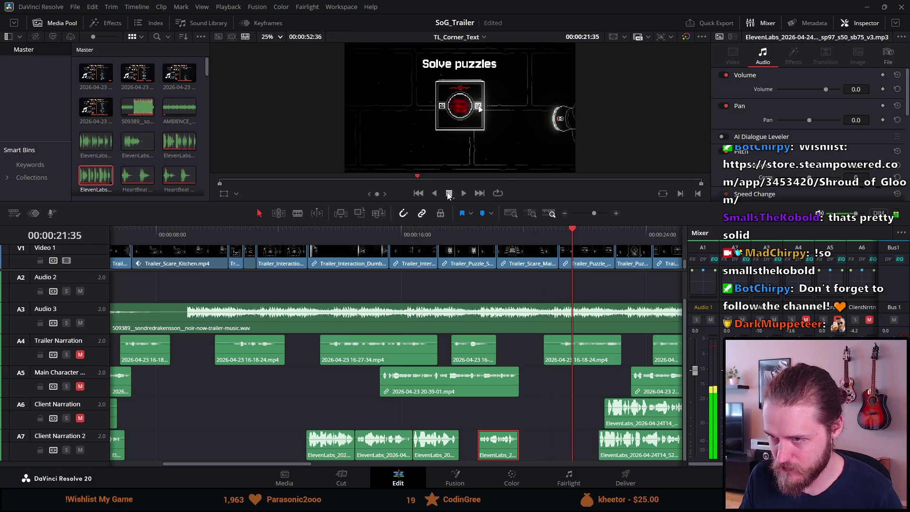
drag(500, 448, 493, 449)
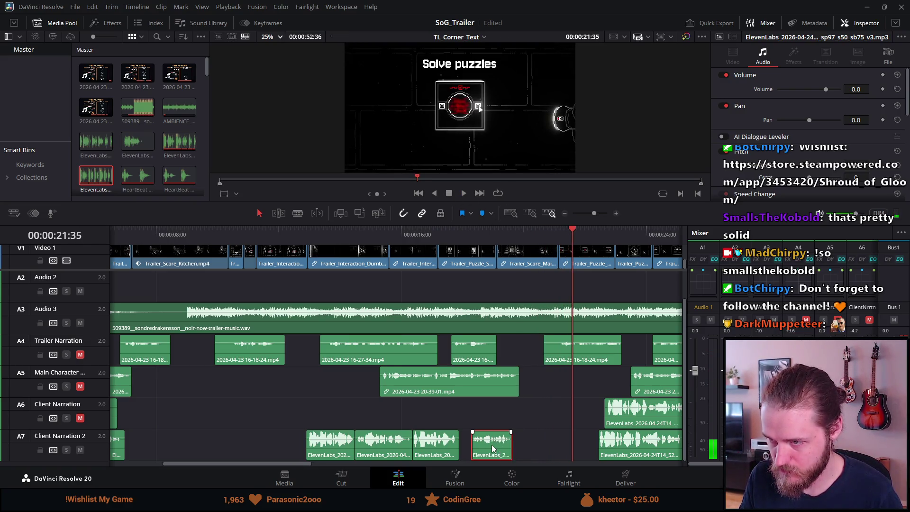
click(470, 237)
key(space)
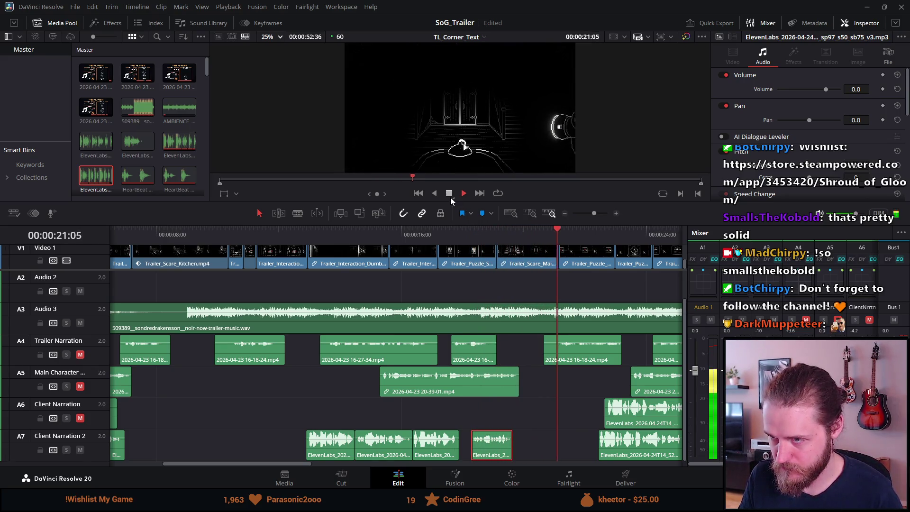
key(space)
Step: Move the next narration clip 23 frames later and select its neighbouring Client Narration 2 clip
drag(424, 448, 436, 447)
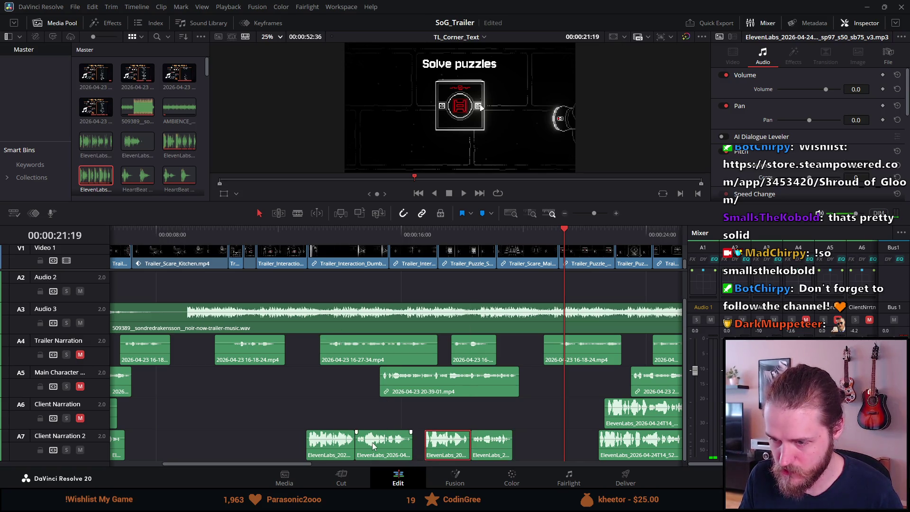
drag(378, 446, 378, 447)
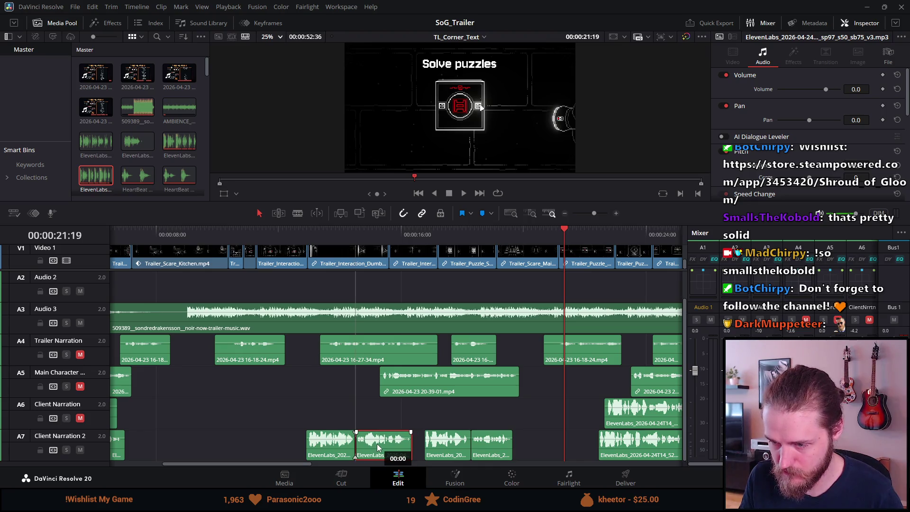
scroll(372, 445, right, 5)
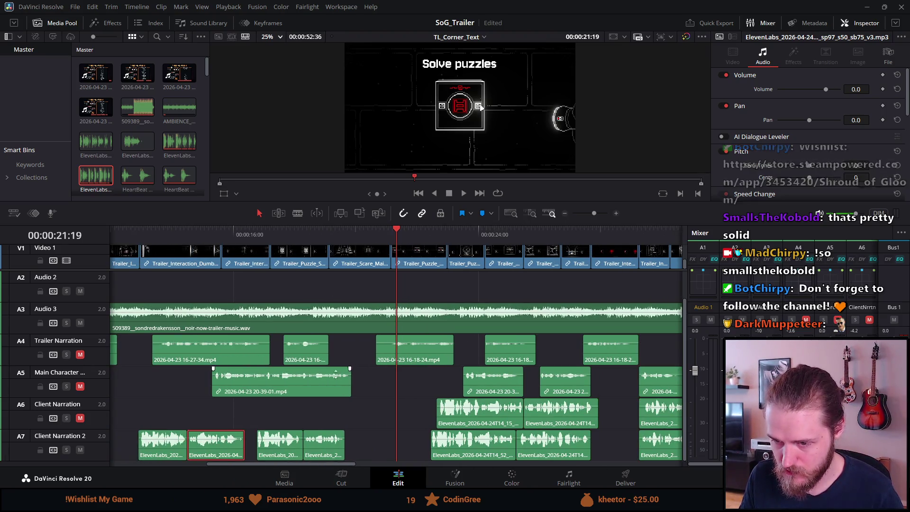
Step: Jump to 00:00:14:54 and frame the Client Narration 2 clips in the timeline
click(199, 242)
scroll(195, 257, up, 3)
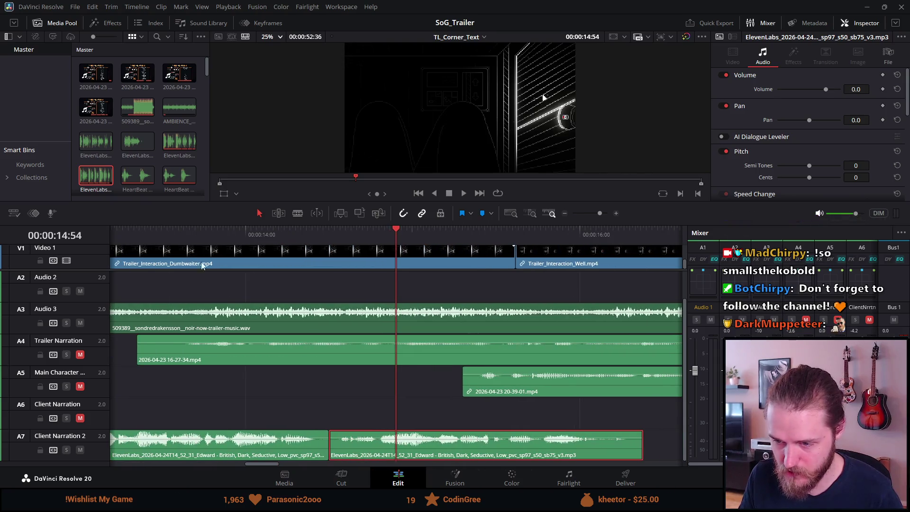
drag(366, 451, 388, 453)
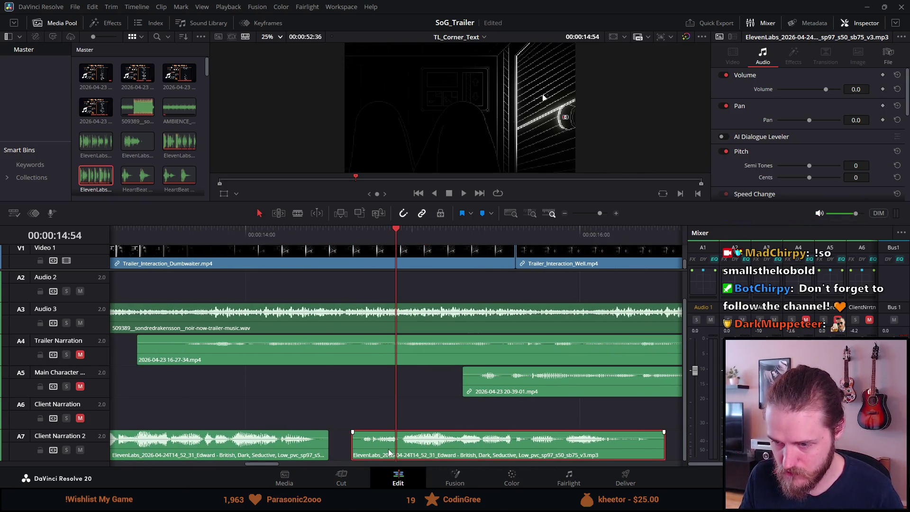
scroll(387, 453, right, 7)
scroll(388, 453, left, 10)
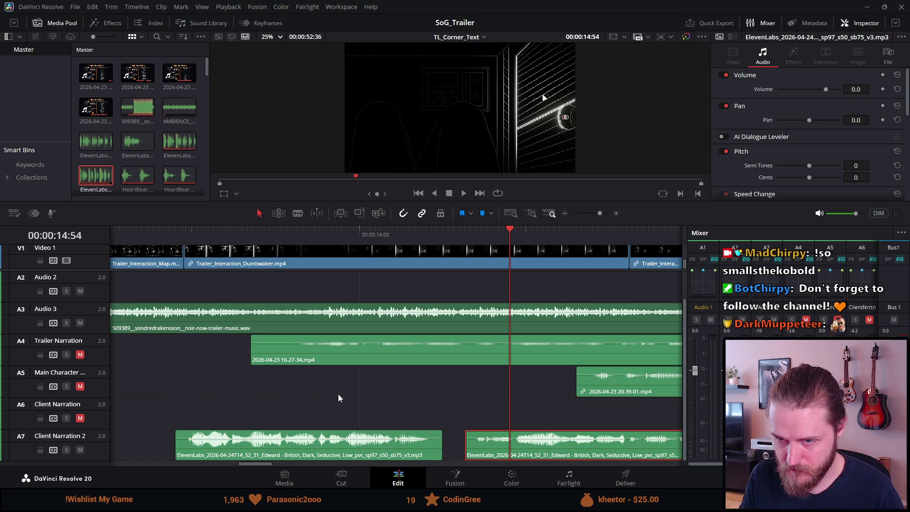
Step: Nudge the first Client Narration 2 clip one frame earlier and play from just after 00:00:13
click(184, 232)
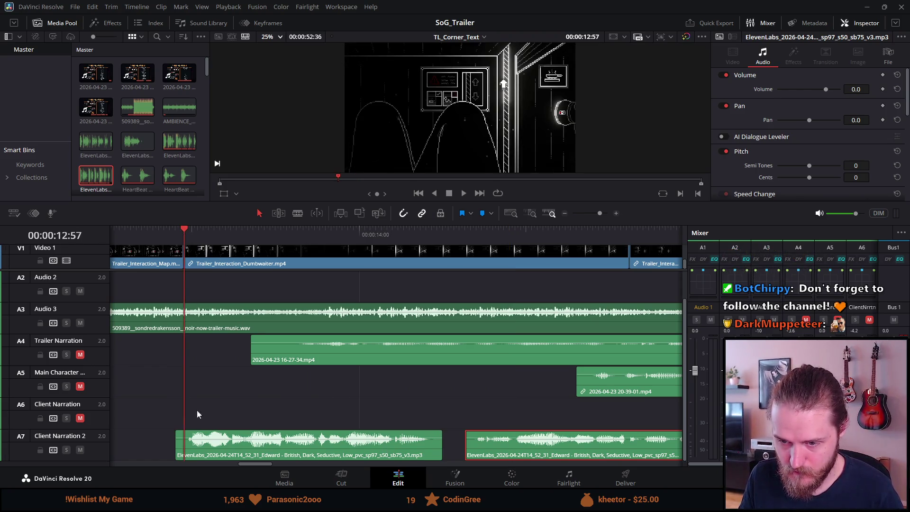
drag(209, 438, 204, 438)
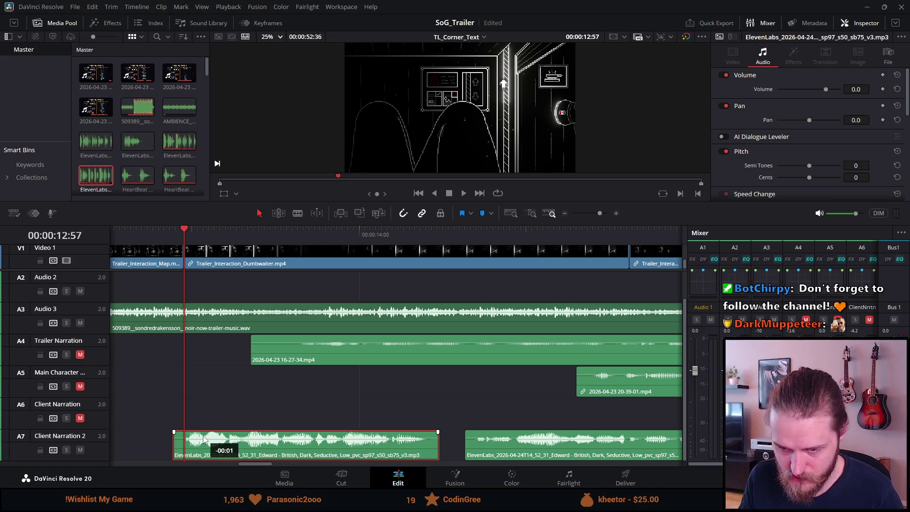
click(153, 233)
key(space)
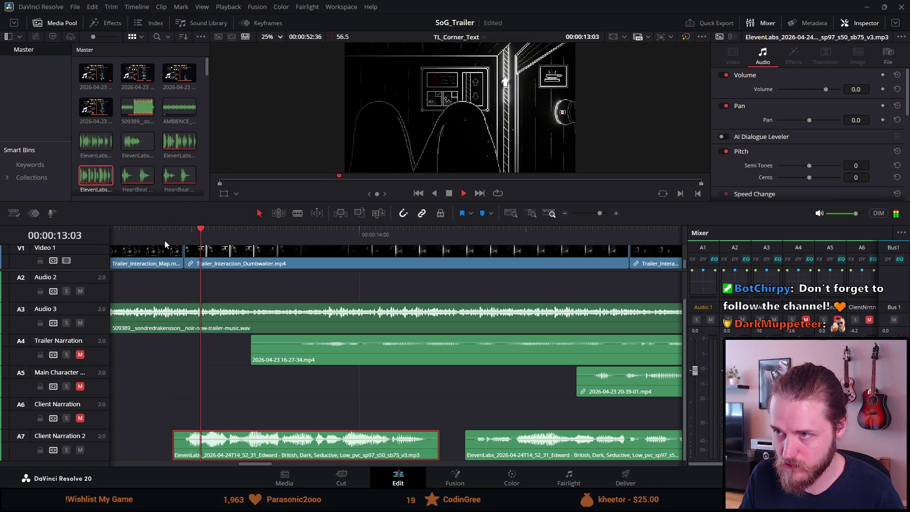
scroll(230, 334, up, 1)
scroll(229, 333, down, 2)
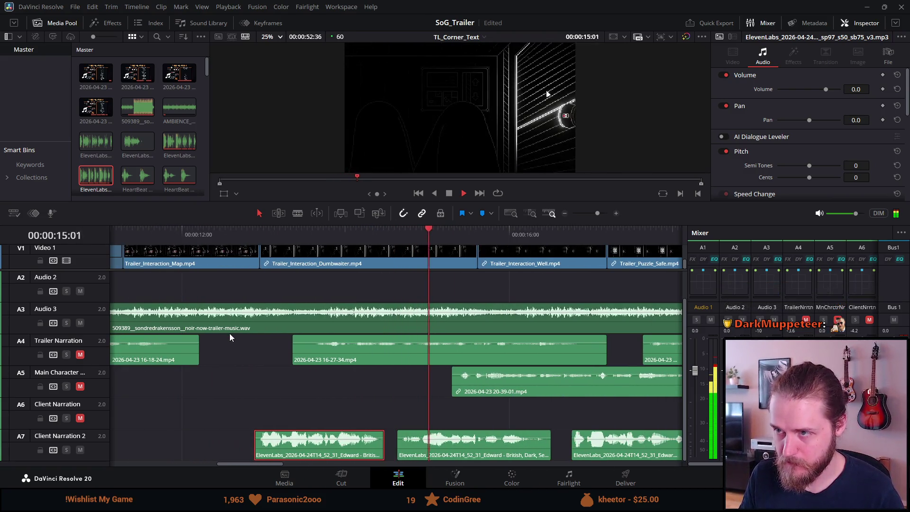
scroll(230, 337, down, 2)
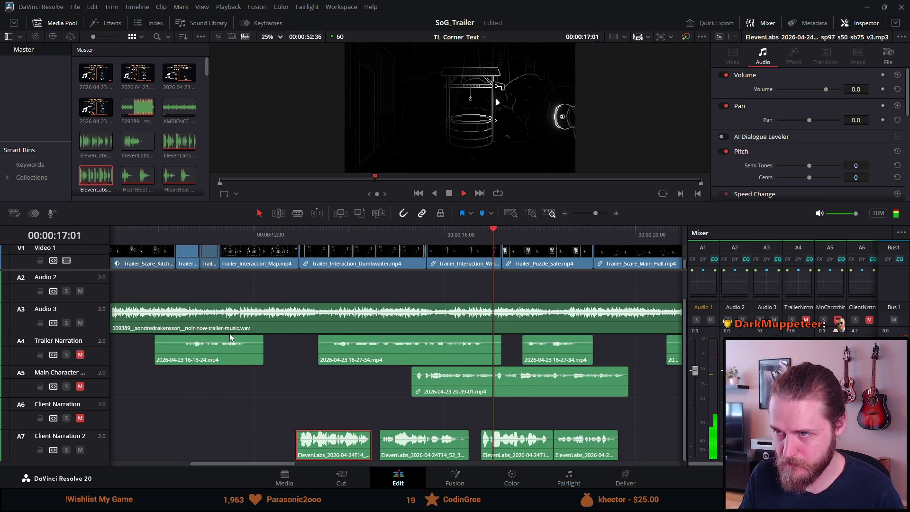
scroll(229, 333, up, 2)
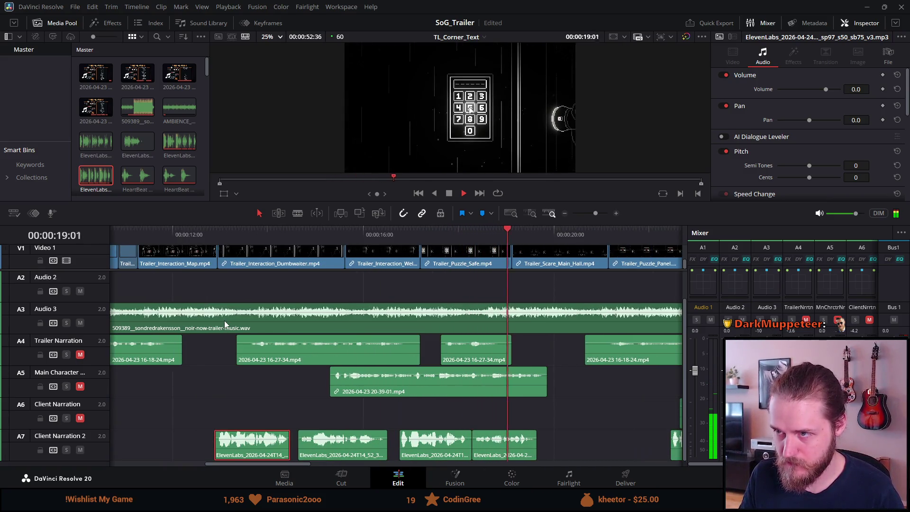
Step: Zoomed in around 00:00:17:30, nudge the selected narration clip 7 frames earlier
click(415, 450)
click(446, 196)
key(ctrl+z)
key(ctrl+z)
key(ctrl+z)
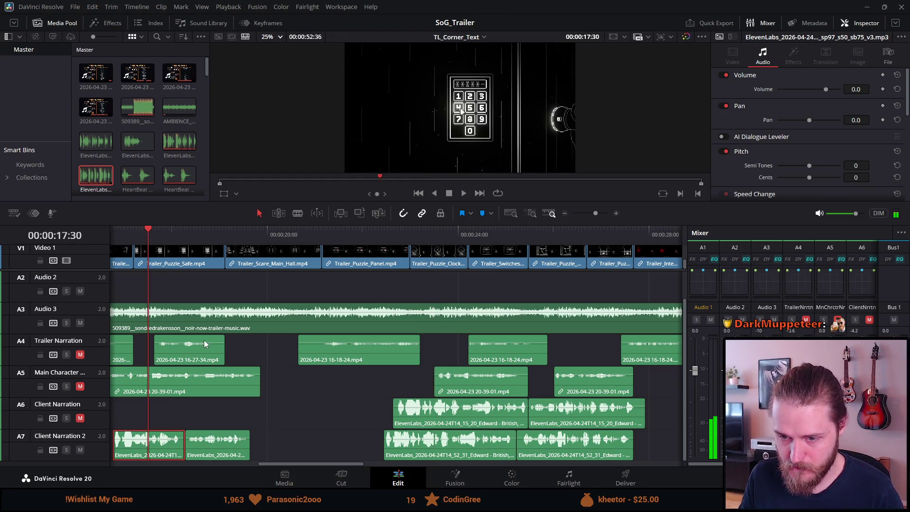
key(ctrl+equal)
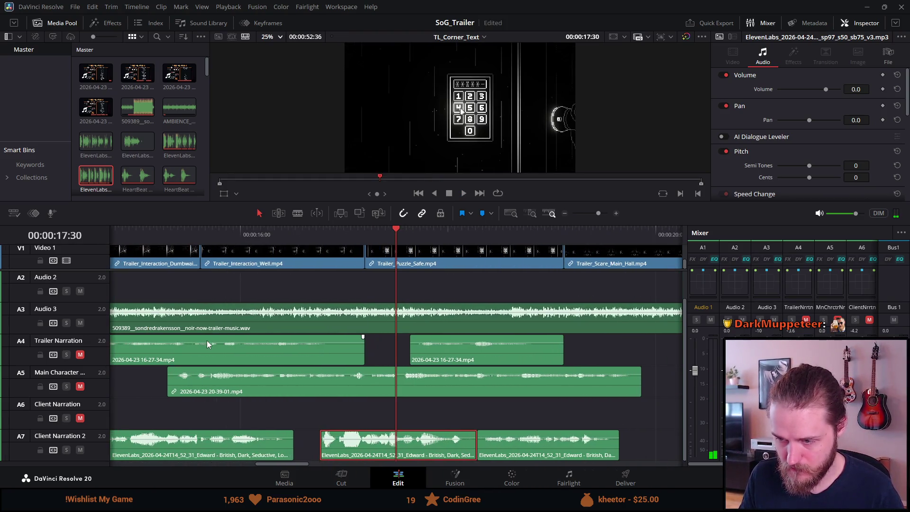
drag(378, 444, 365, 444)
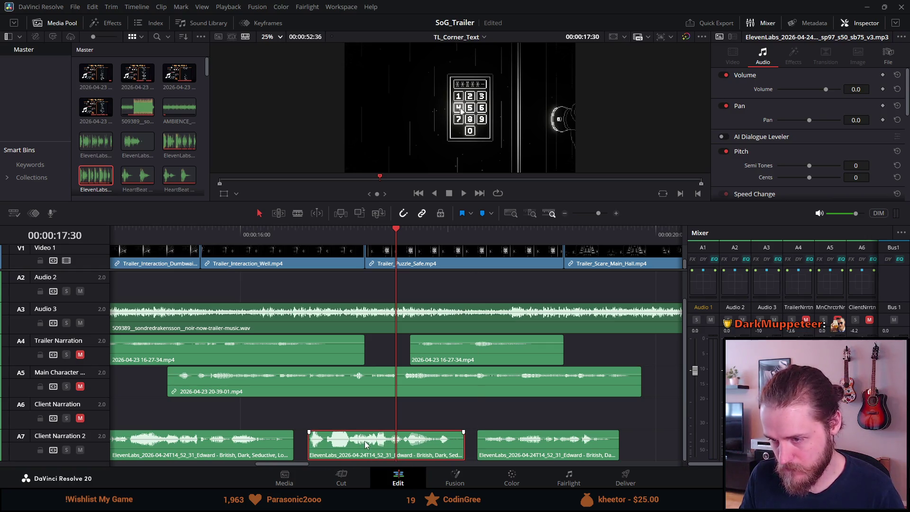
key(ctrl+minus)
key(ctrl+minus)
key(ctrl+minus)
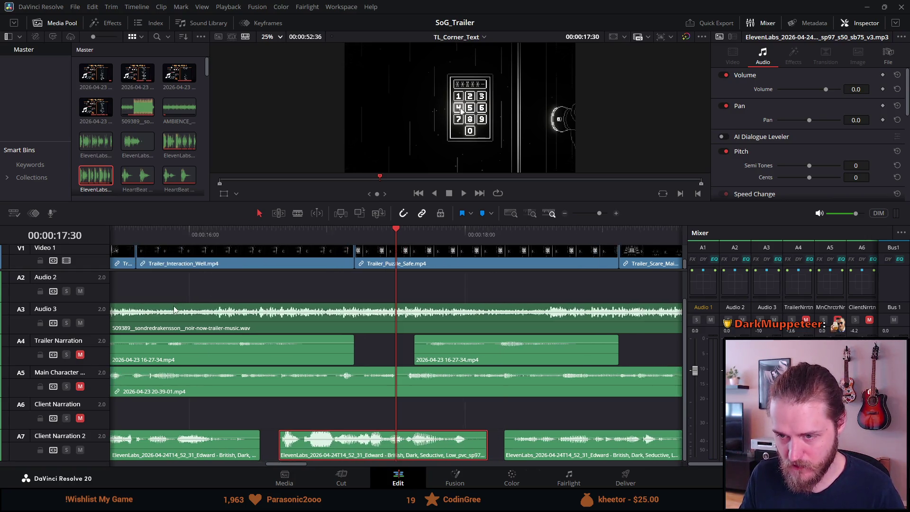
click(138, 237)
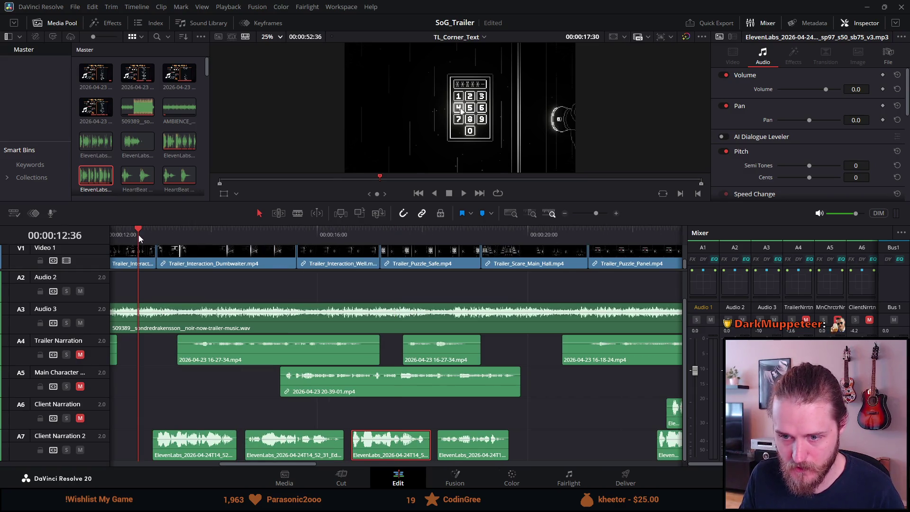
Step: Play from 00:00:12:36 through to the Shroud of Gloom 'Wishlist Now' end card, stopping near 0:48
key(space)
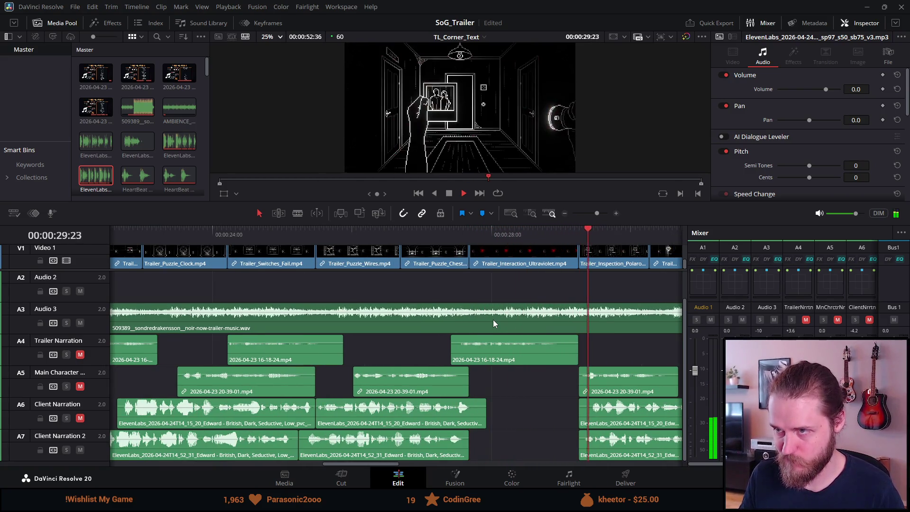
key(ctrl+minus)
key(ctrl+minus)
key(ctrl+minus)
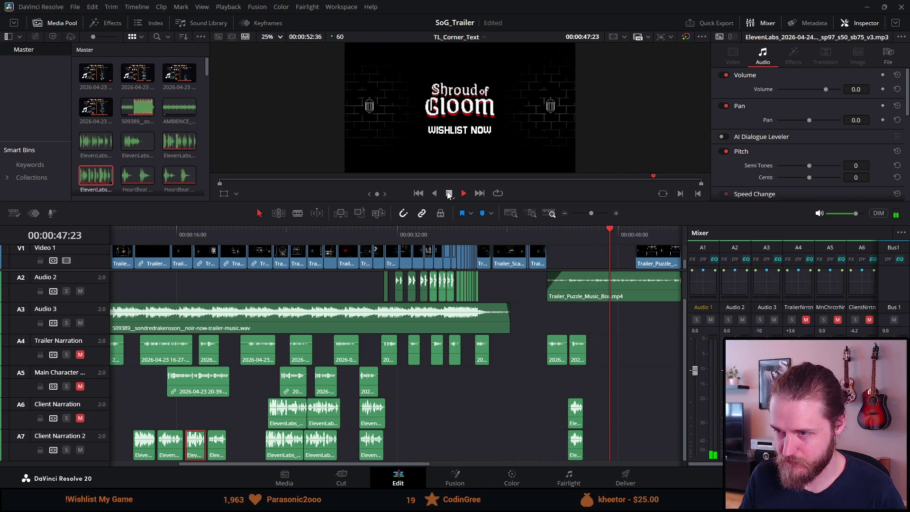
click(449, 194)
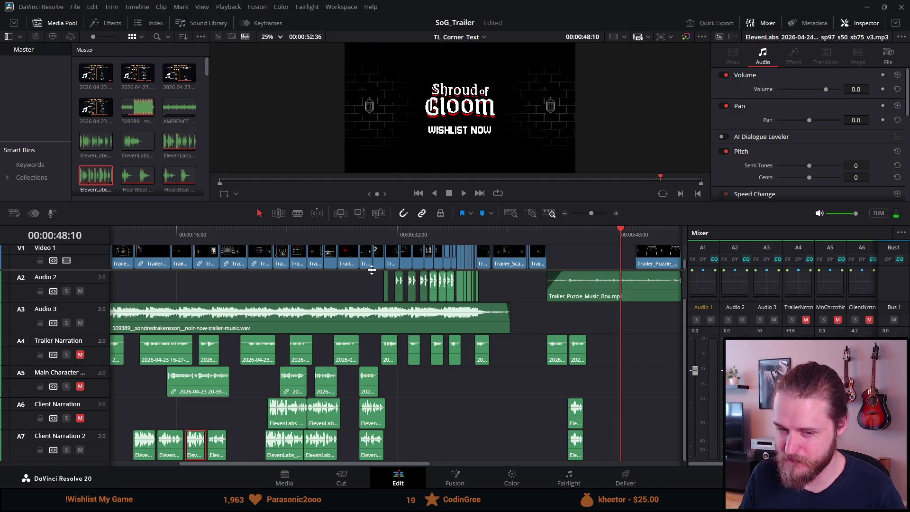
scroll(372, 269, right, 5)
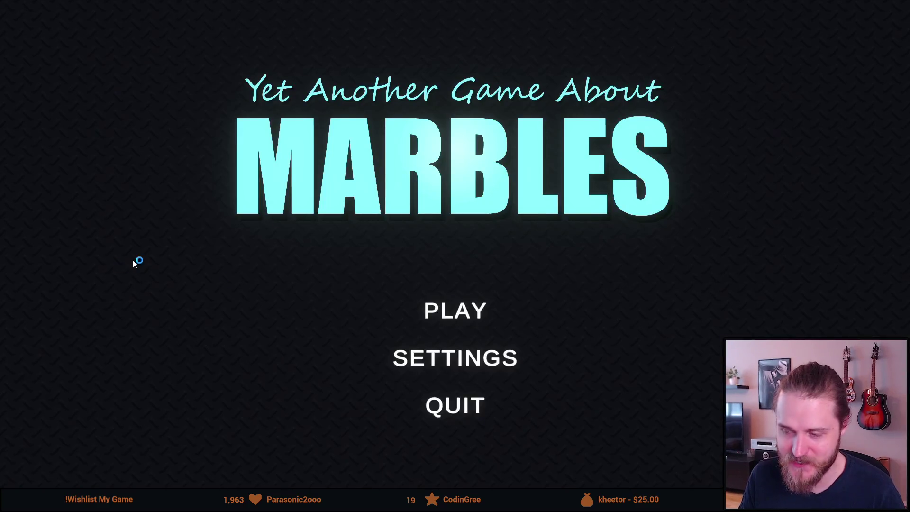
Step: Go from the main menu to map selection and start The Gigaplinko race
click(466, 300)
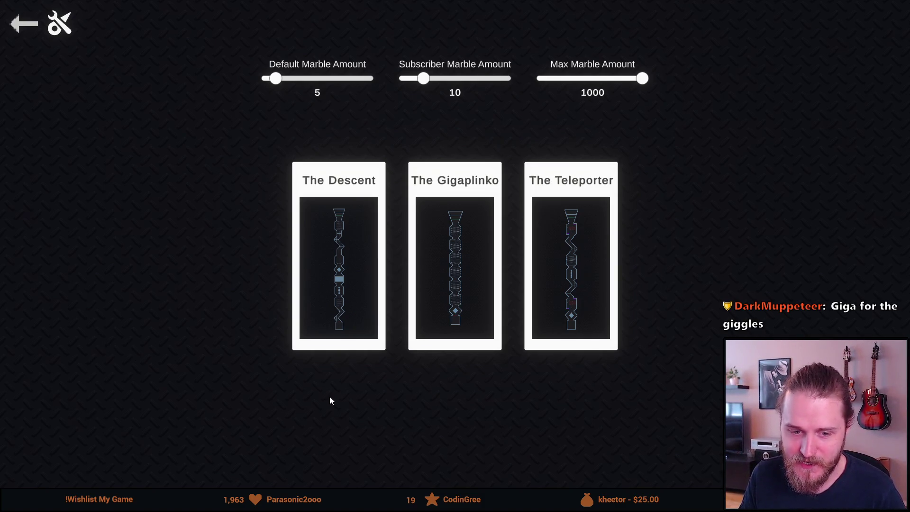
click(431, 277)
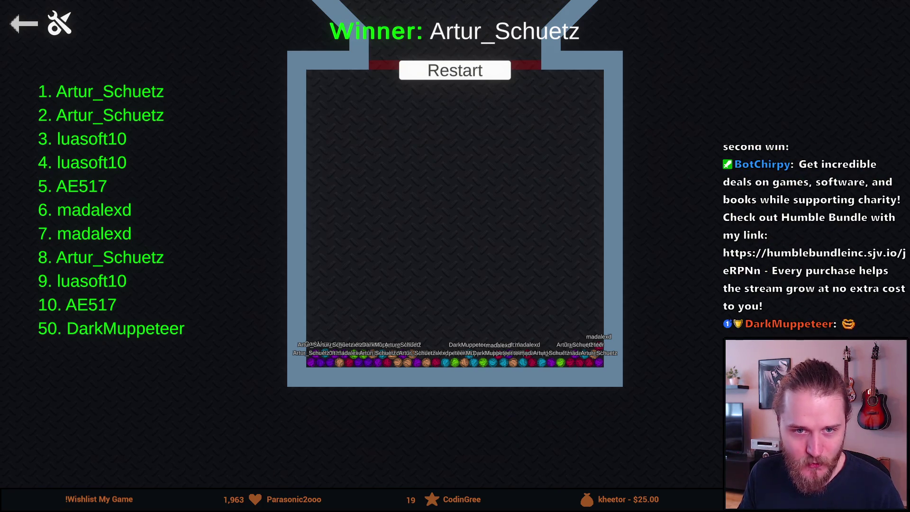
Step: Back out to the main menu, quit the game, and show the Resolve trailer full-screen from its start
click(27, 26)
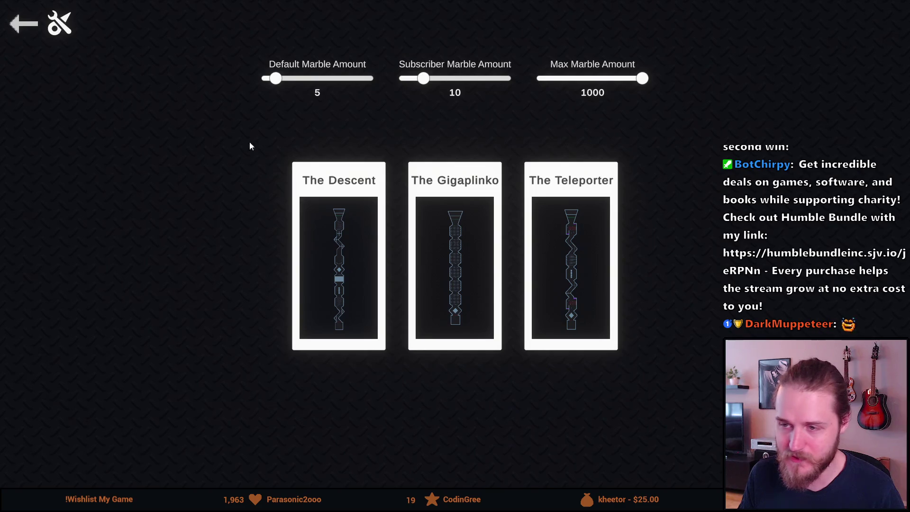
click(7, 25)
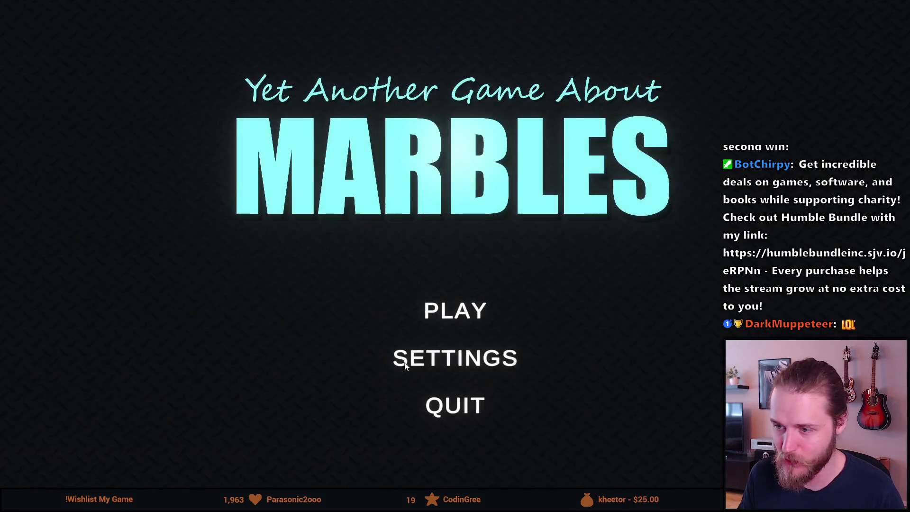
key(Escape)
click(401, 302)
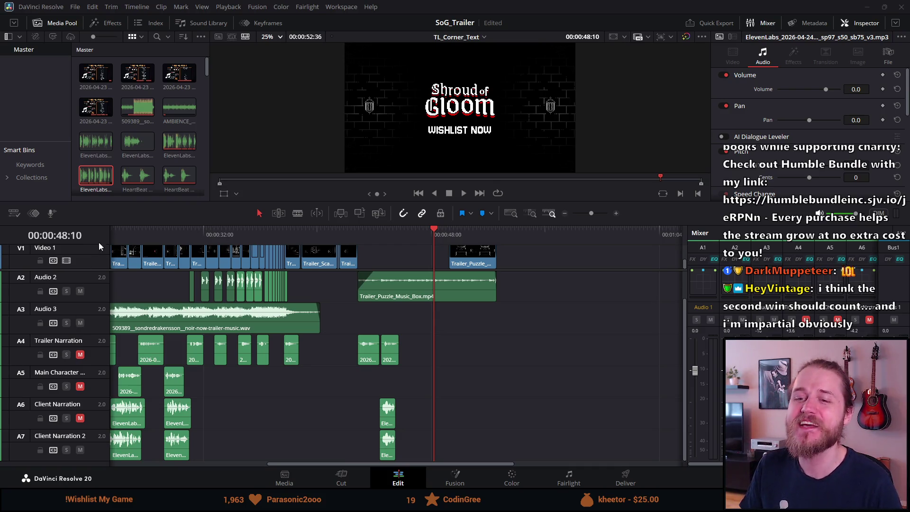
key(Home)
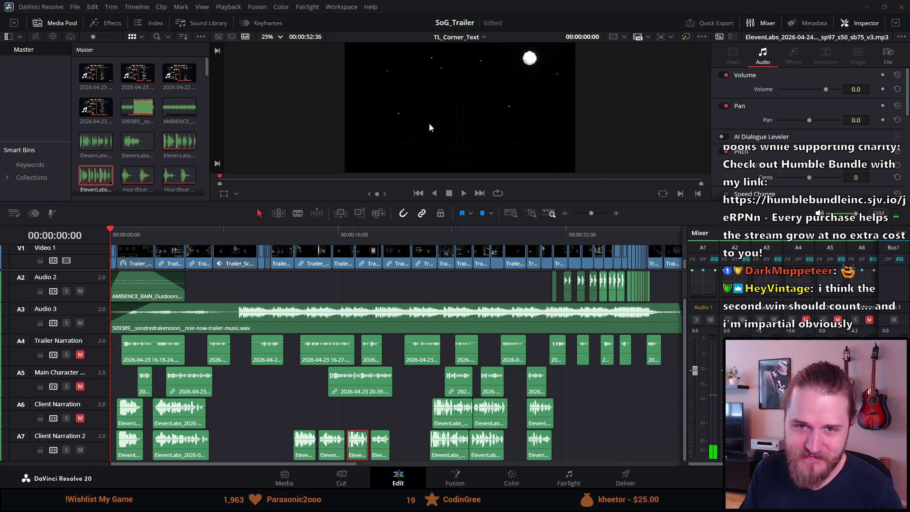
key(p)
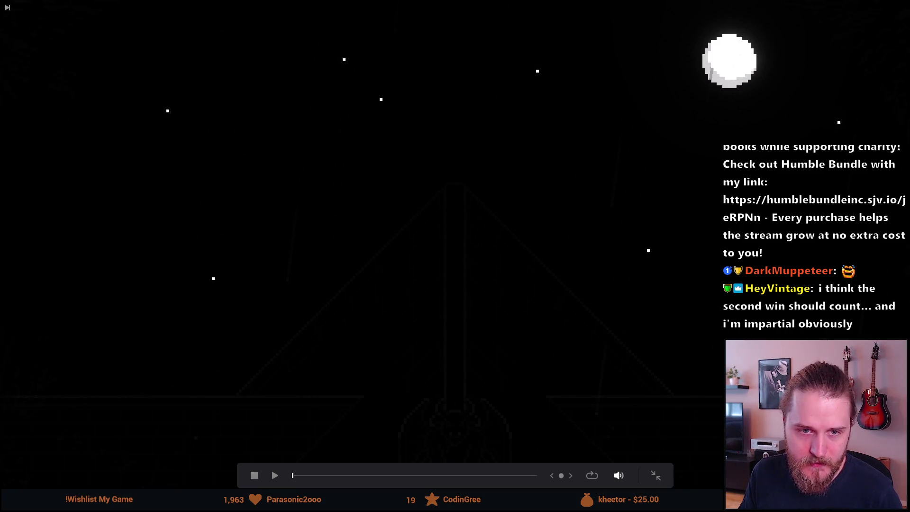
Step: Watch the full-screen trailer past the 'Wishlist Now' end card to black, then exit full-screen
mouse_move(88, 178)
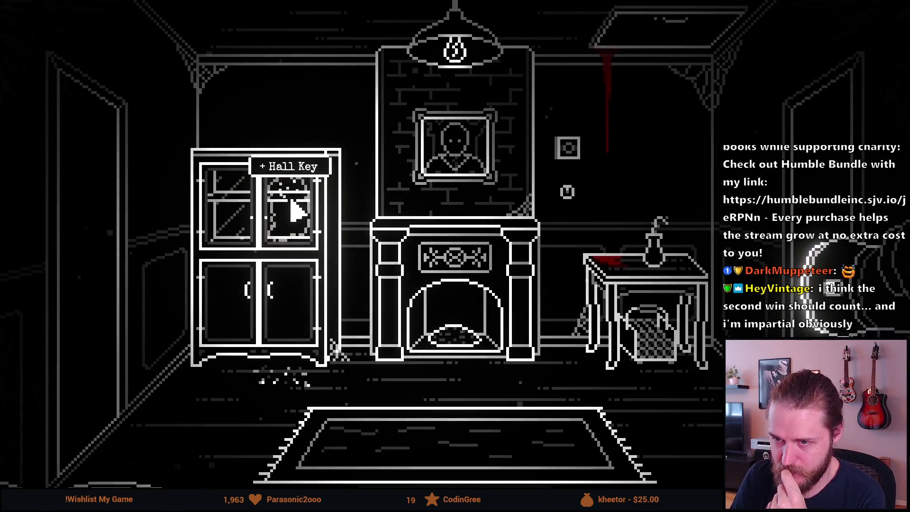
click(293, 212)
click(540, 216)
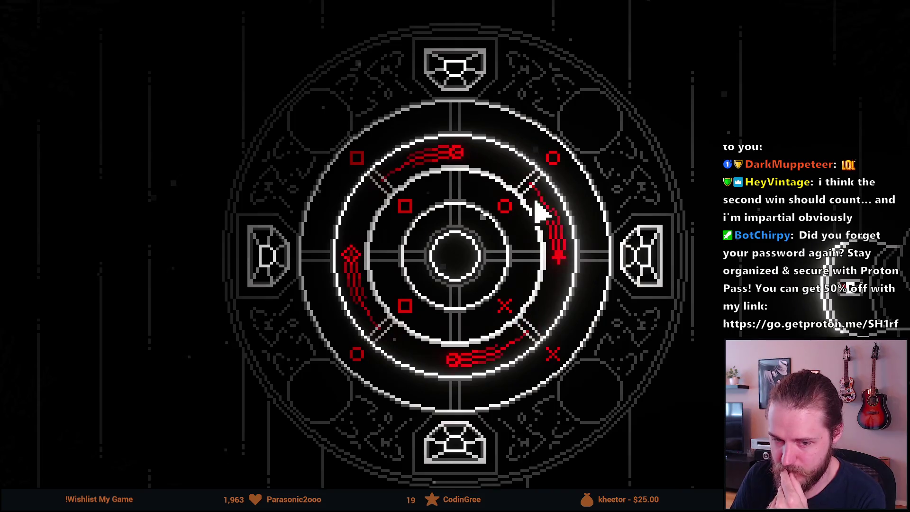
click(633, 306)
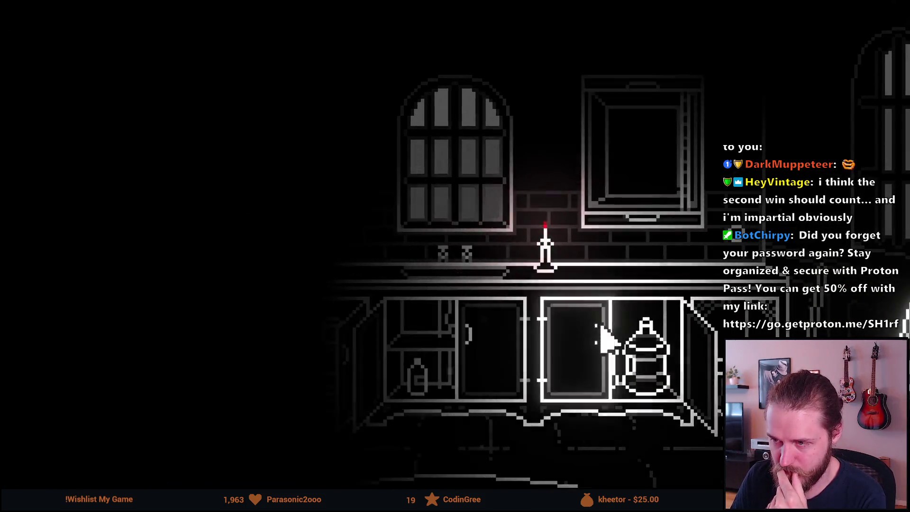
key(Tab)
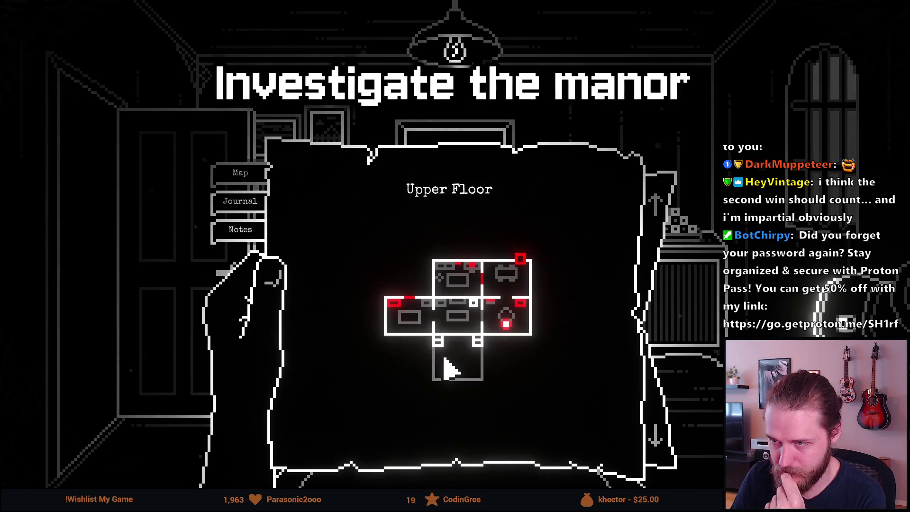
click(463, 279)
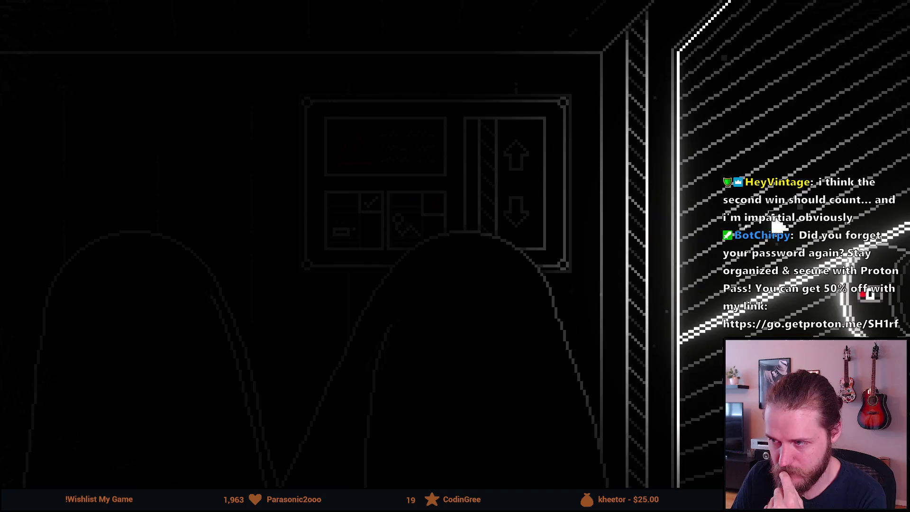
click(639, 199)
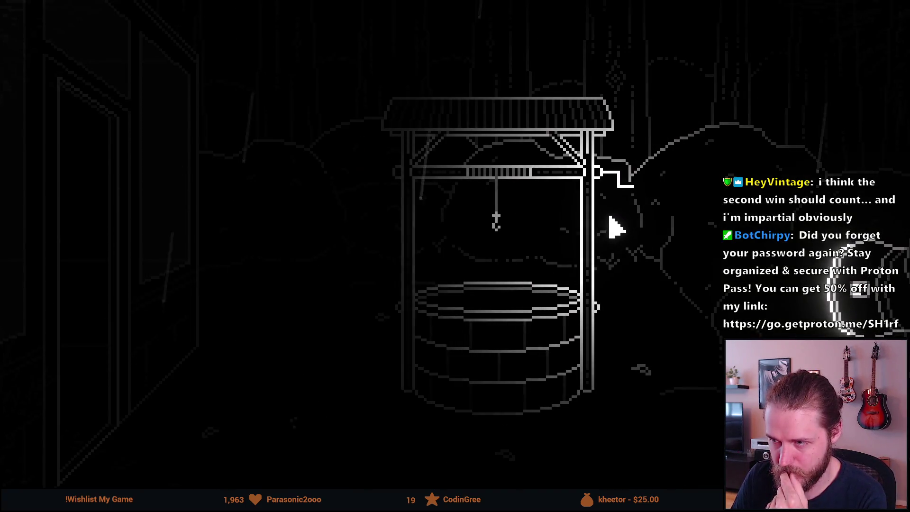
click(616, 226)
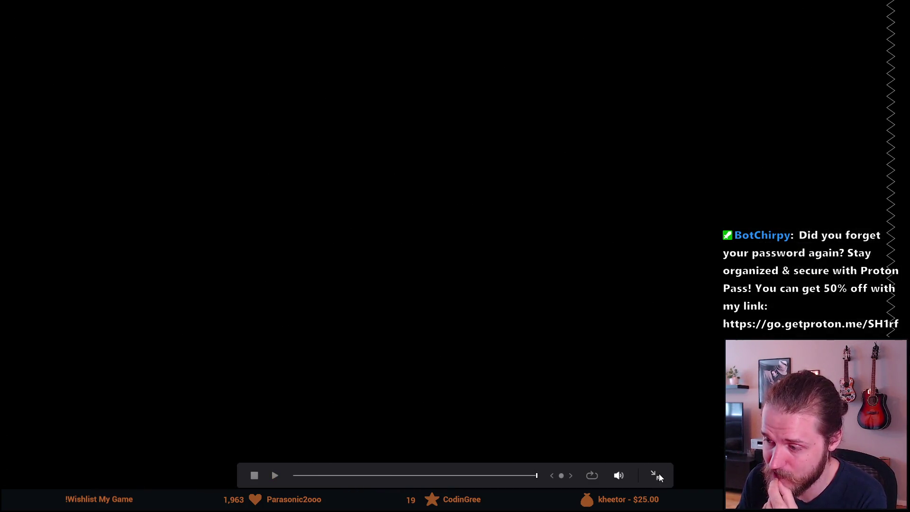
click(658, 474)
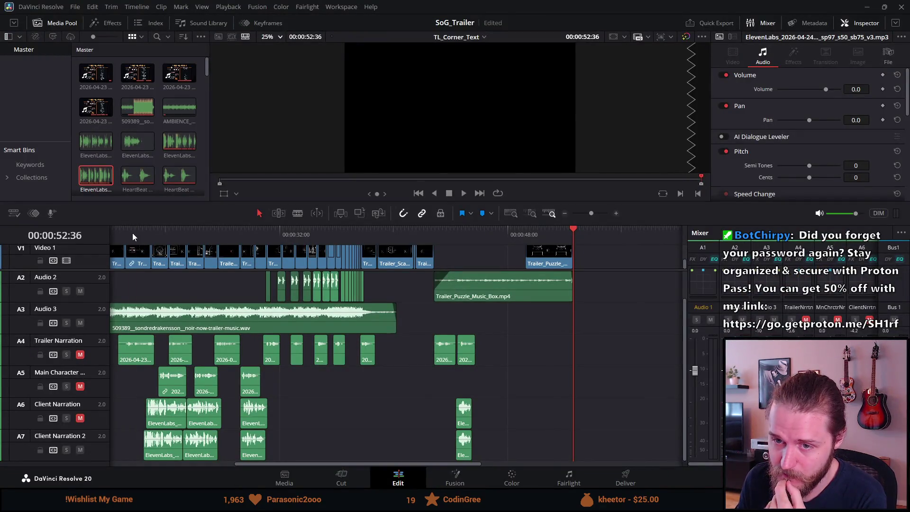
Step: Rewind SoG_Trailer to 0:00, reveal the V2–V3 Text+ title tracks, and enlarge the viewer
key(Home)
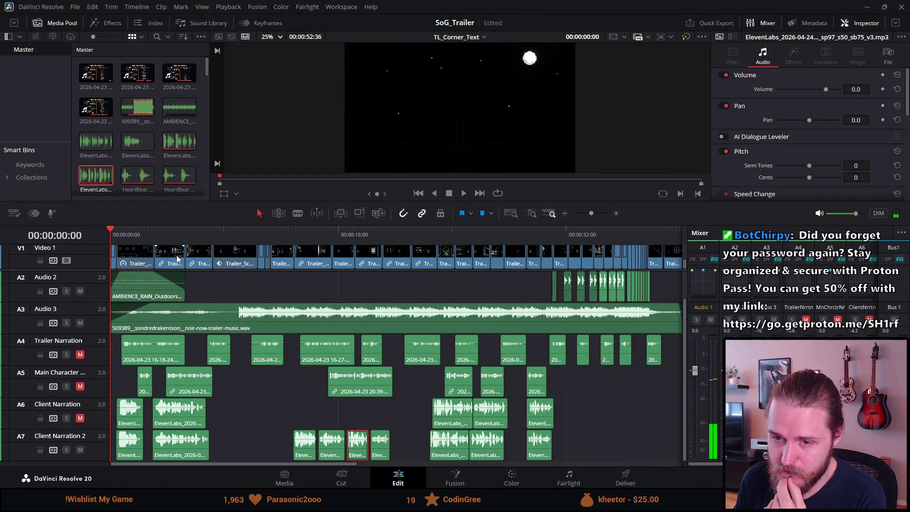
drag(202, 271, 189, 356)
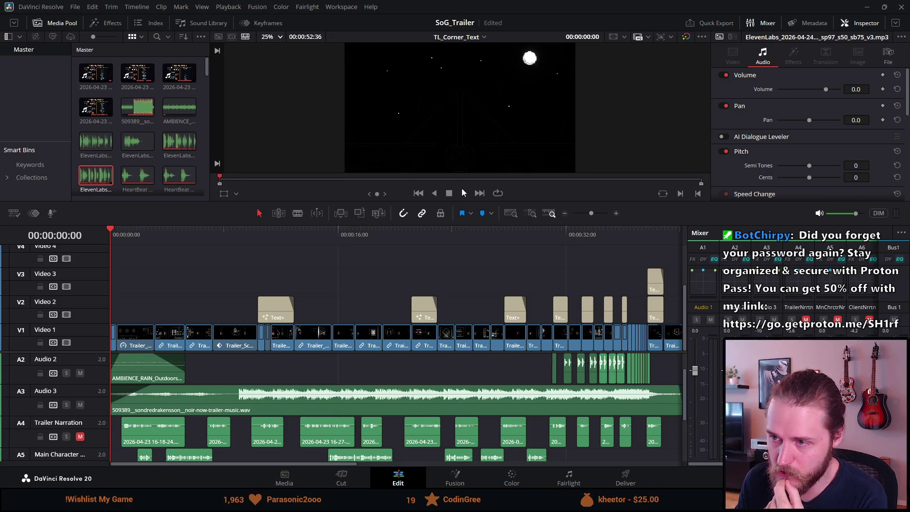
mouse_move(413, 220)
mouse_down()
mouse_move(407, 249)
mouse_move(366, 290)
mouse_up()
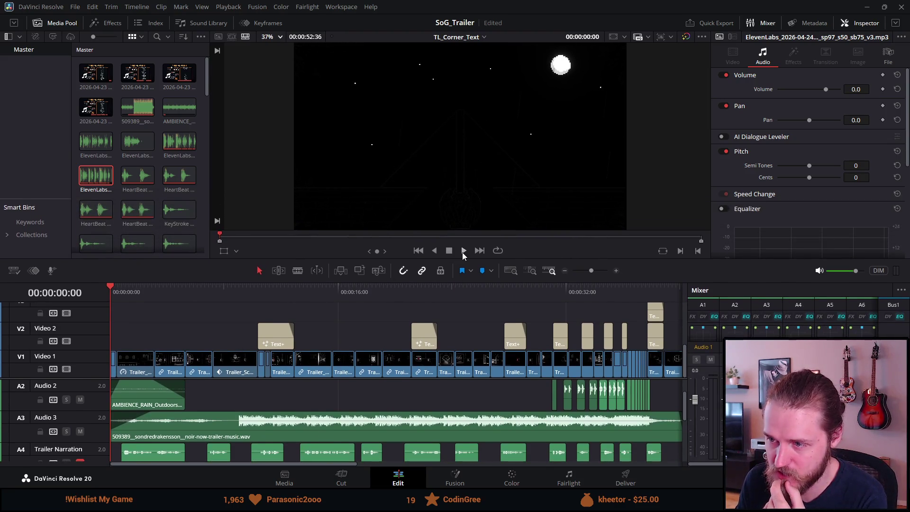
Step: Play and stop the opening, then check the room scene at 00:00:03:08 and 00:00:04:39
click(462, 252)
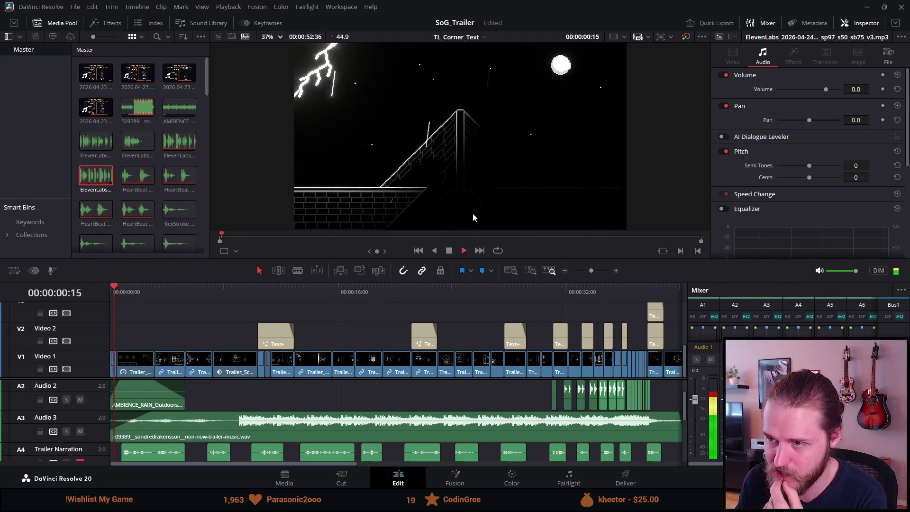
click(451, 251)
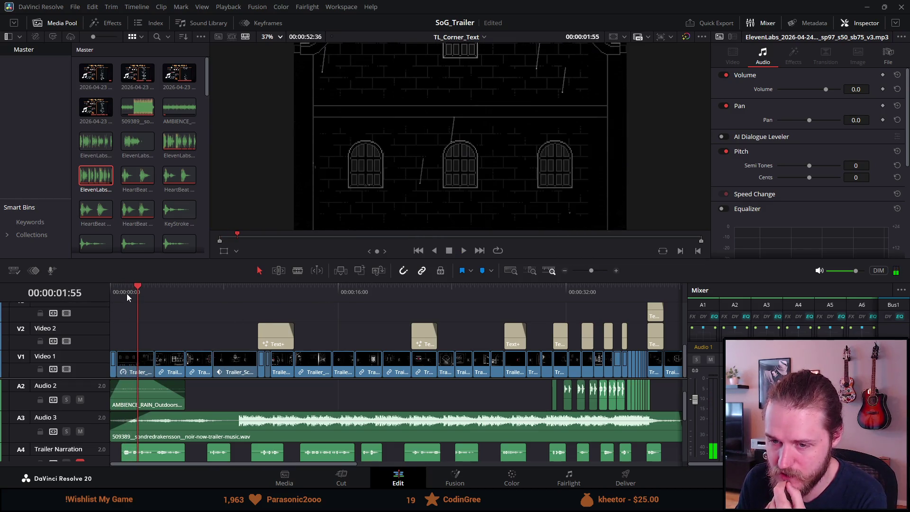
click(155, 290)
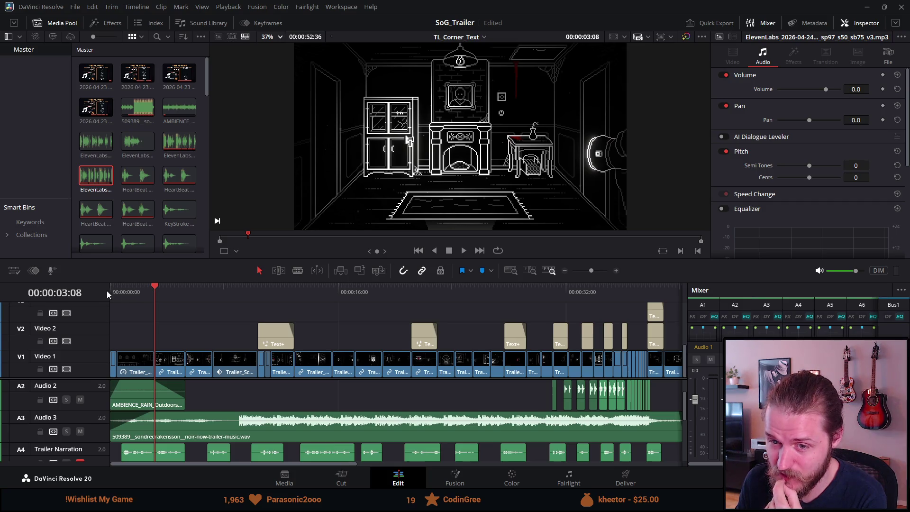
click(176, 290)
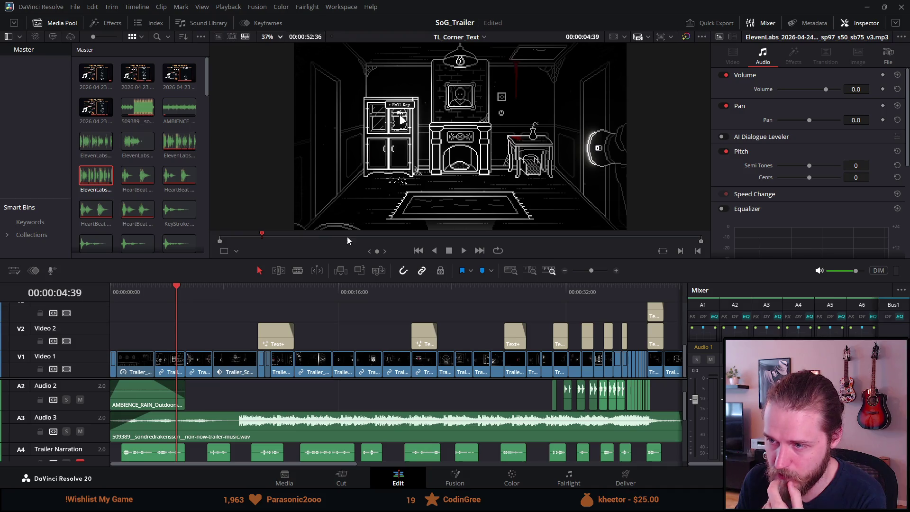
click(154, 290)
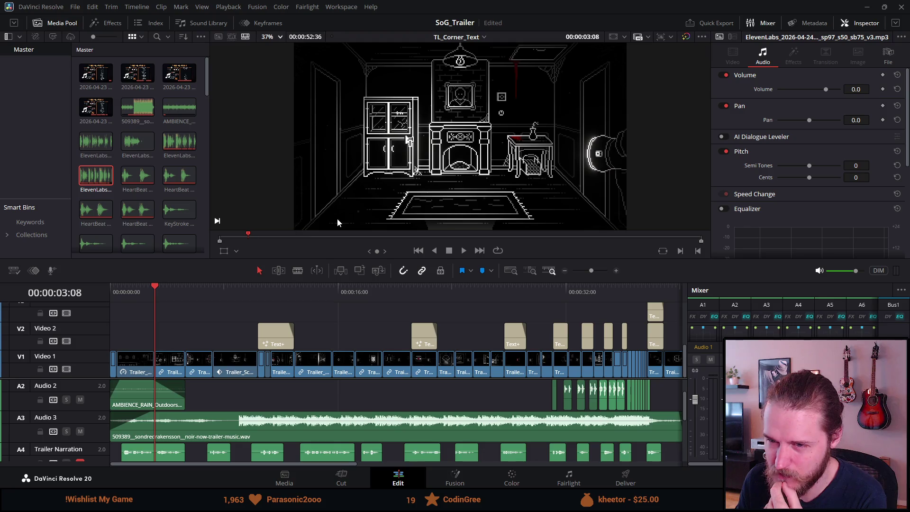
Step: Play on from the room scene, then resume playback from the kitchen scene around 00:00:07:13
click(464, 250)
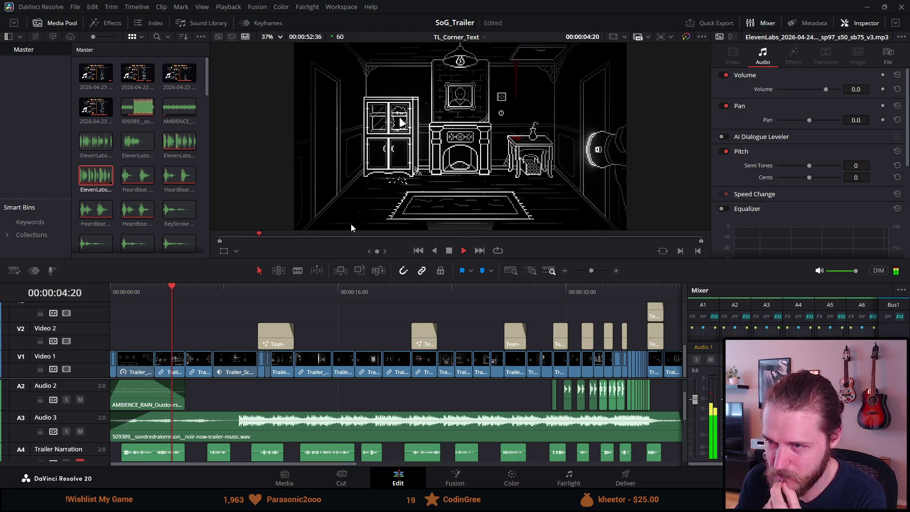
click(448, 251)
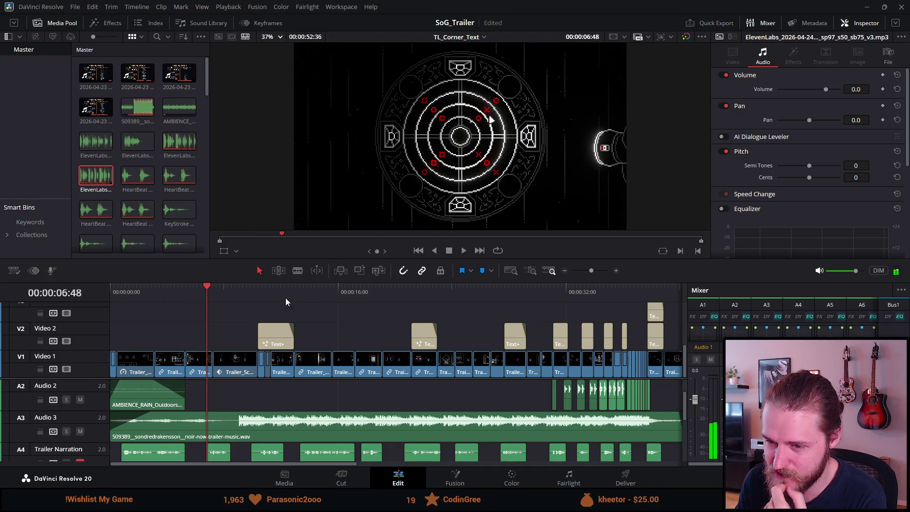
click(213, 291)
click(464, 256)
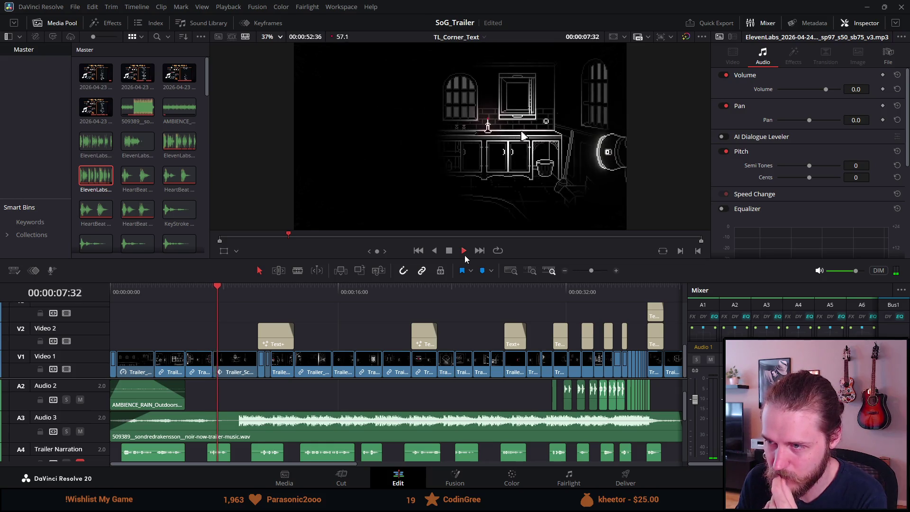
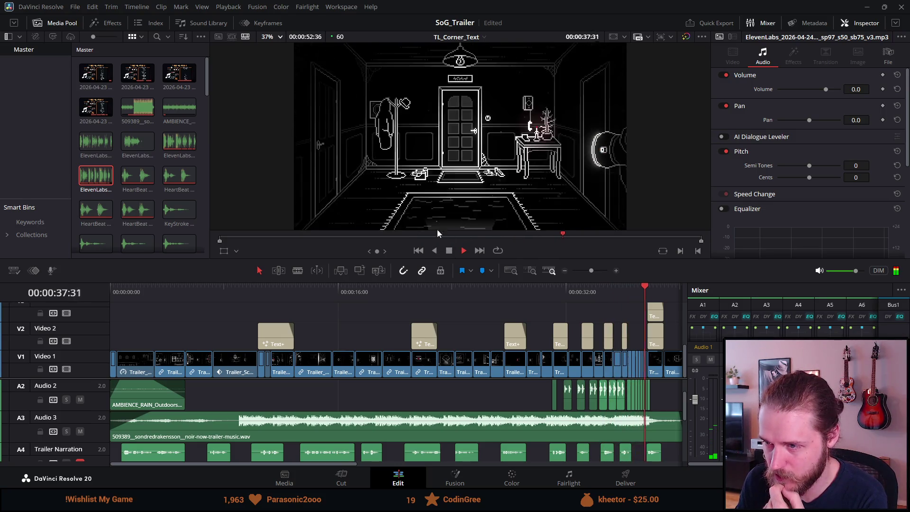
Step: Stop on the ALONE title and replay from about 15 seconds to the staircase shot
key(space)
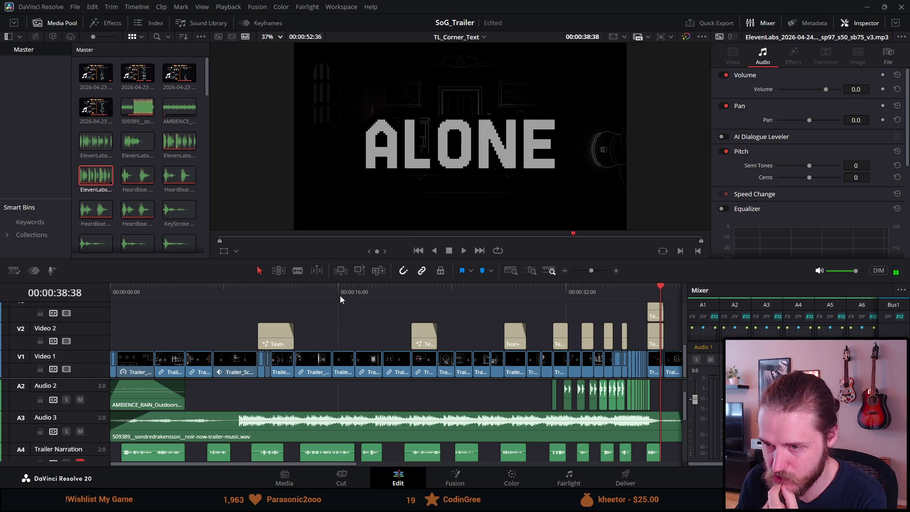
click(328, 296)
click(463, 252)
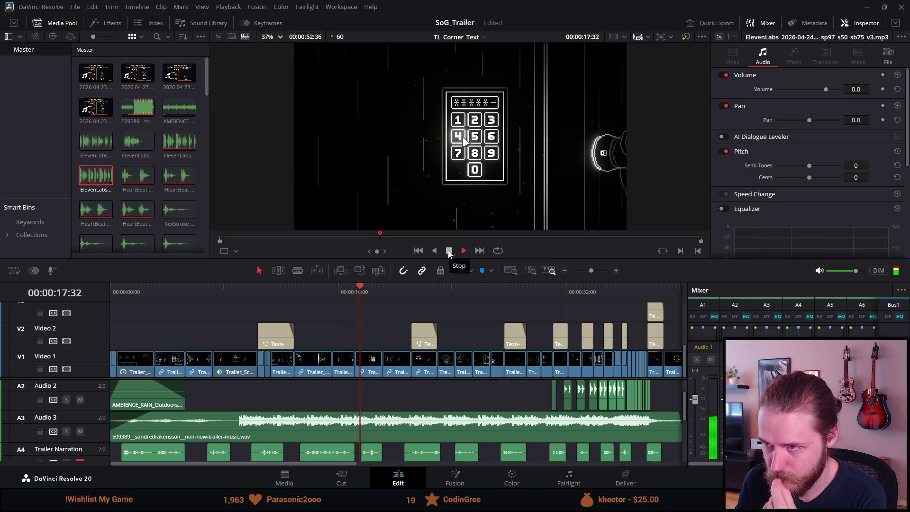
click(447, 253)
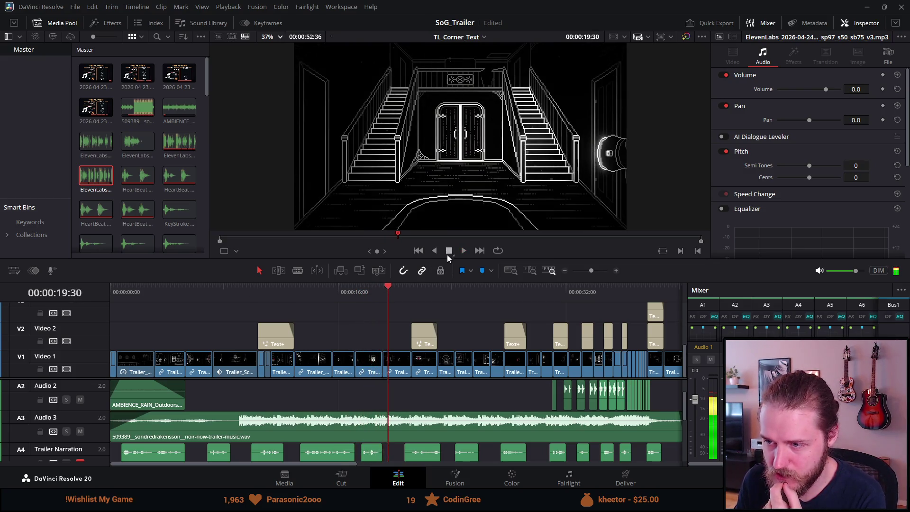
Step: Check the map scene at 13:21, then play from 12 seconds to the keypad shot
click(225, 297)
click(270, 287)
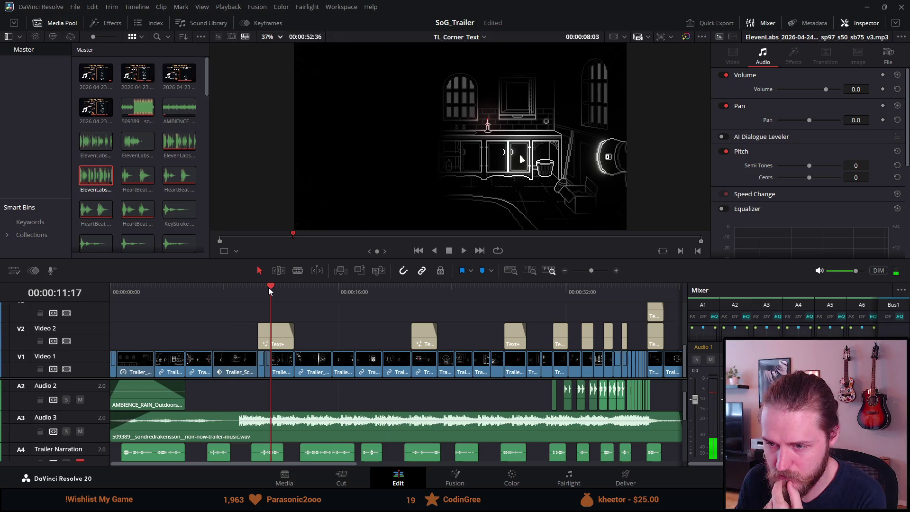
click(302, 284)
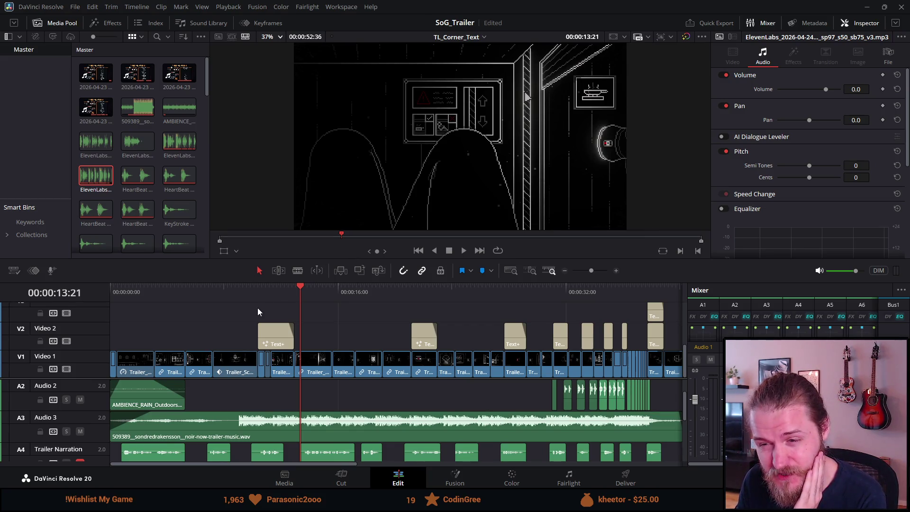
click(282, 293)
click(463, 251)
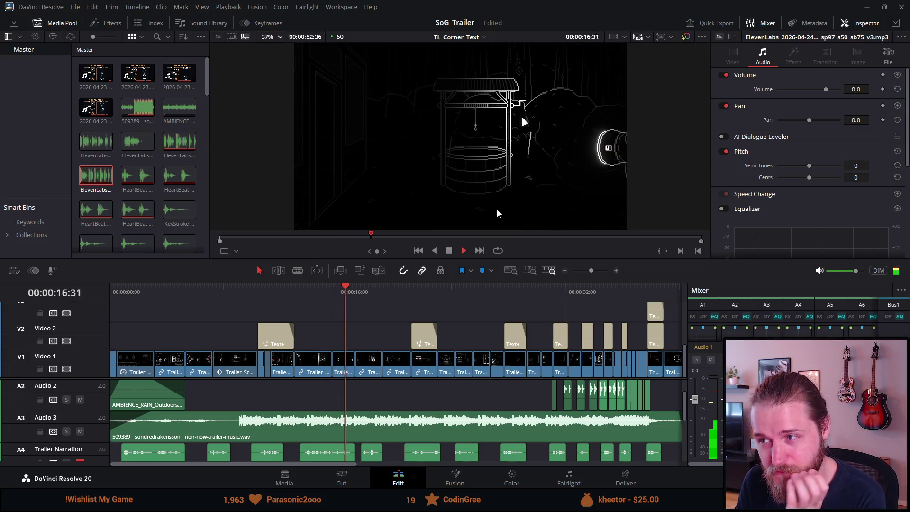
click(449, 250)
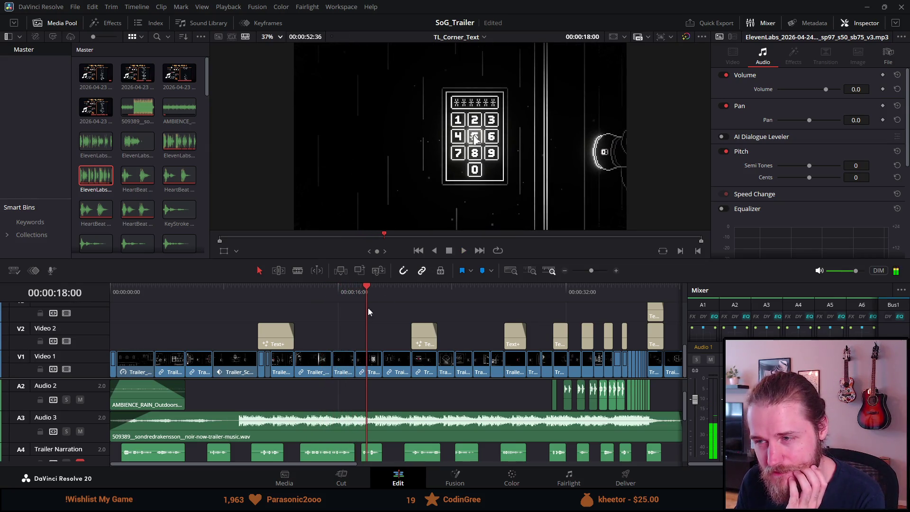
Step: Jump through the Solve puzzles and Uncover the mystery titles, playing from the hallway photo to the chain shot
click(430, 290)
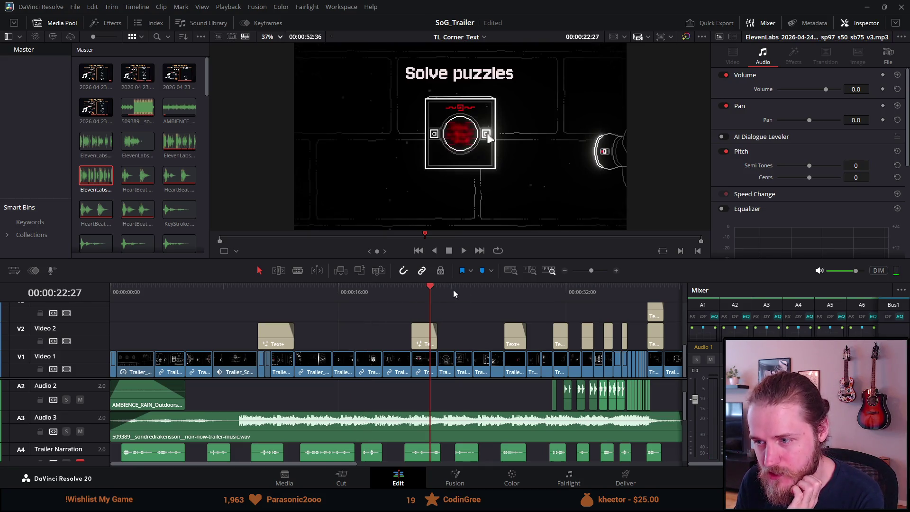
click(516, 289)
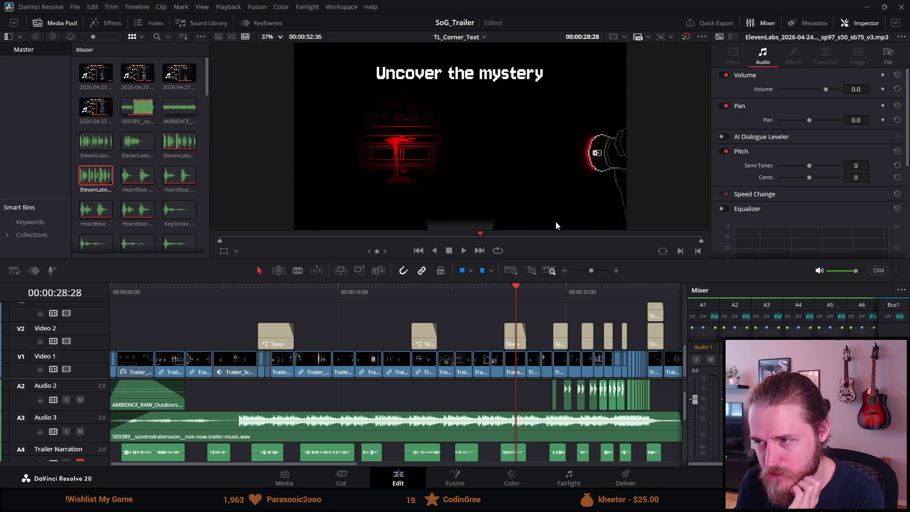
click(531, 291)
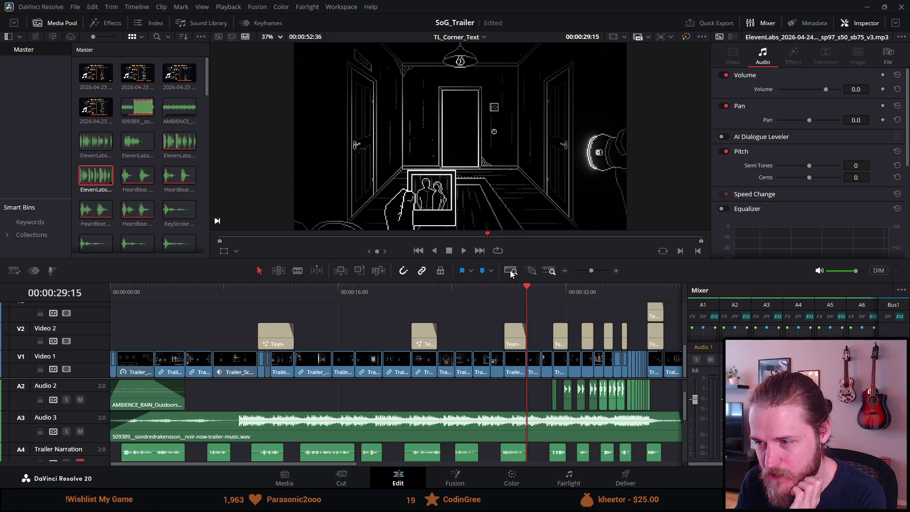
click(465, 250)
click(453, 249)
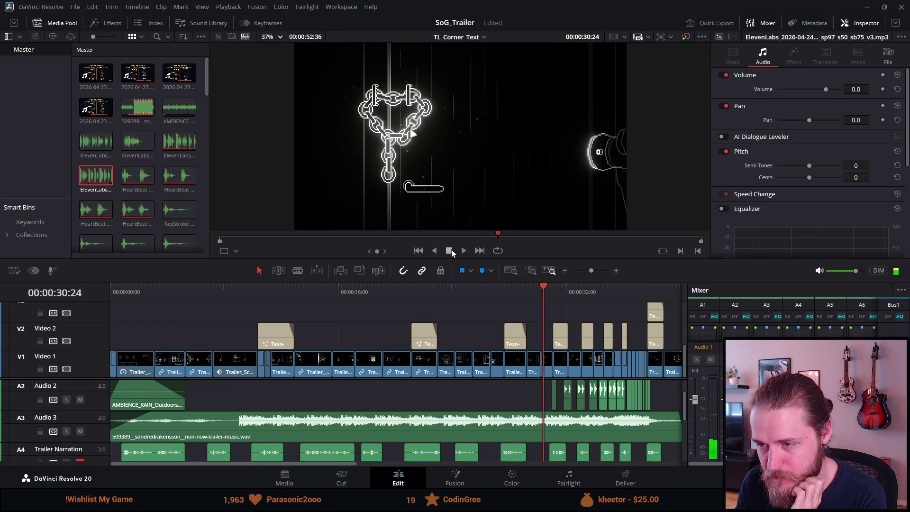
Step: Replay from the Uncover the mystery title through to near the ALONE ending
click(535, 292)
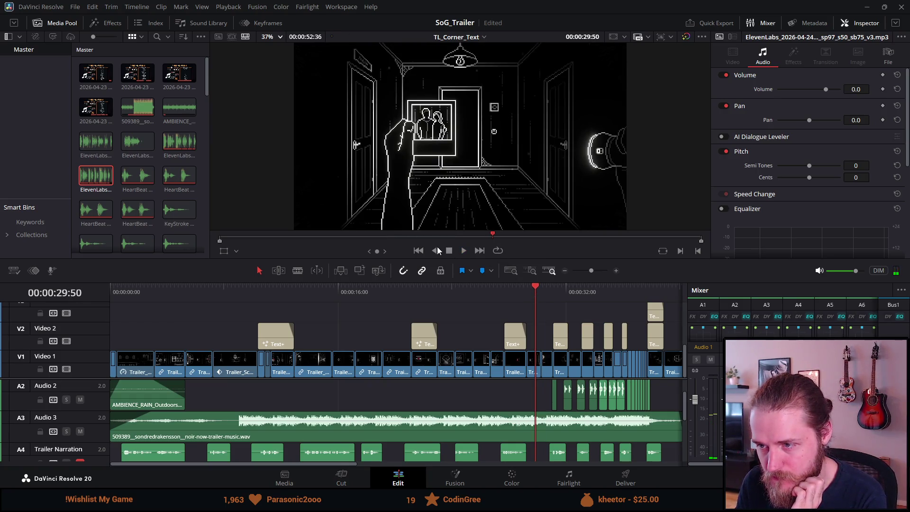
click(526, 292)
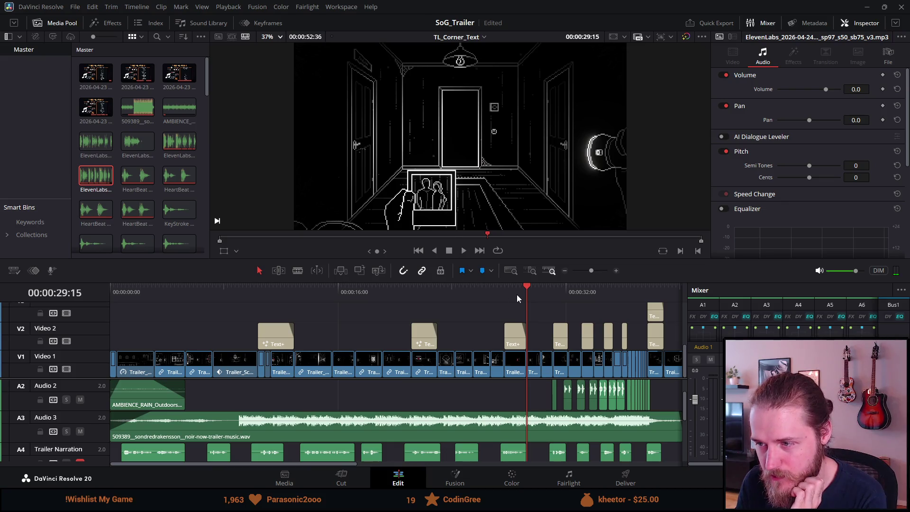
click(516, 294)
click(459, 251)
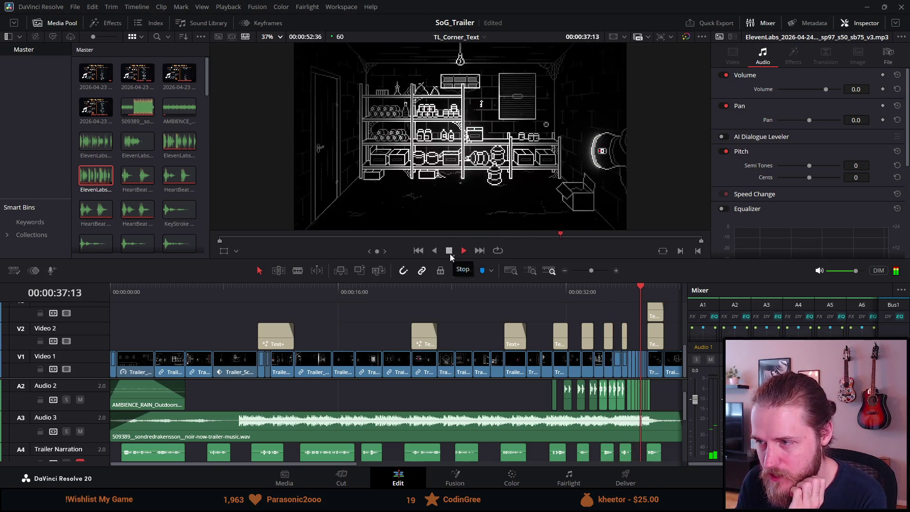
click(449, 251)
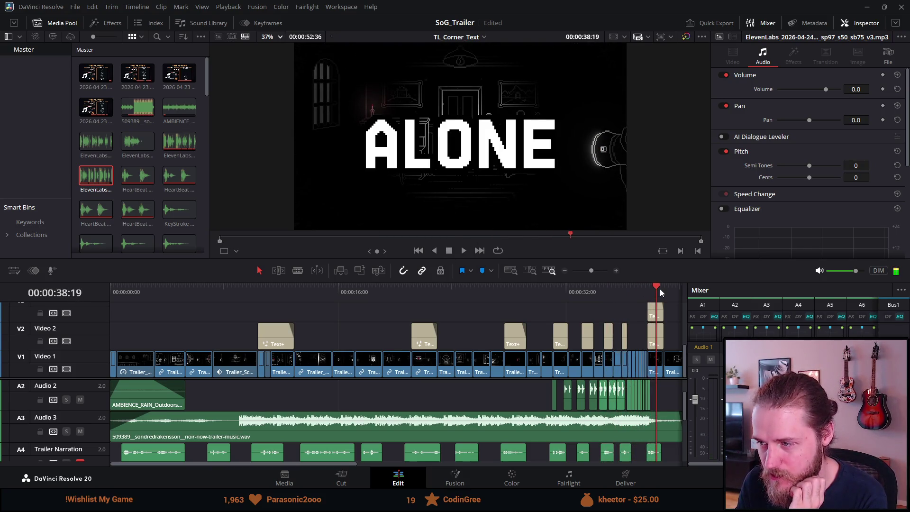
Step: Play the trailer from the television room scene, past the storeroom shelves
click(628, 285)
click(617, 290)
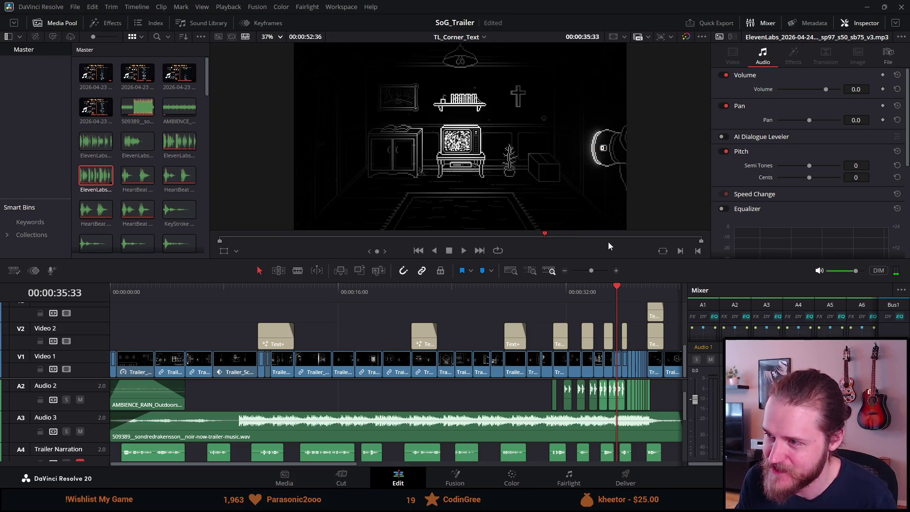
key(space)
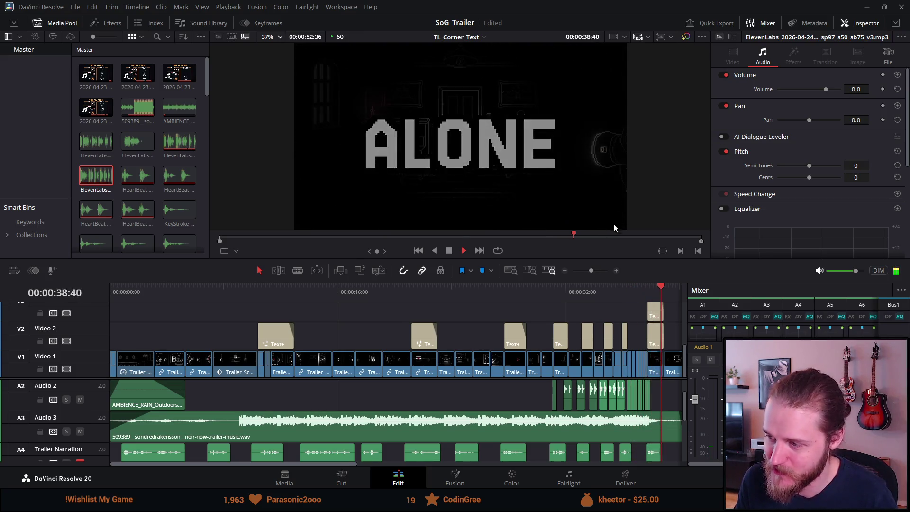
scroll(542, 328, down, 2)
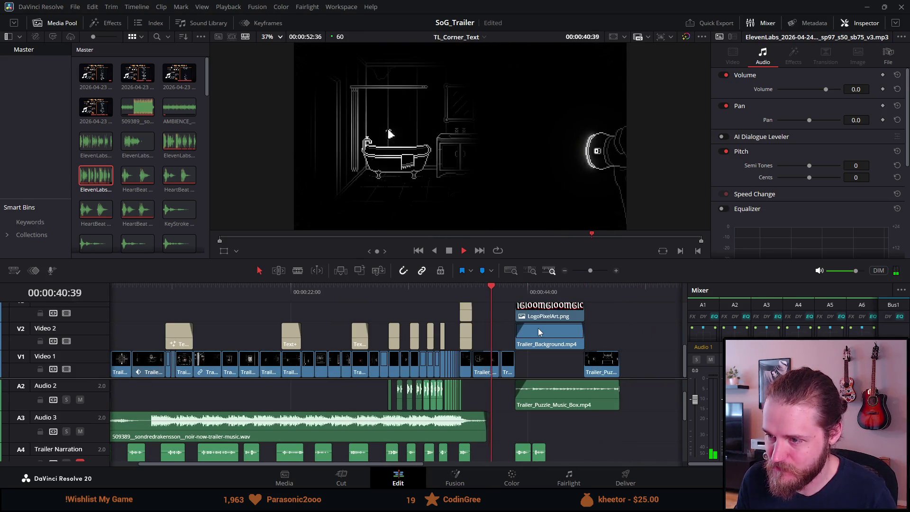
scroll(538, 328, up, 1)
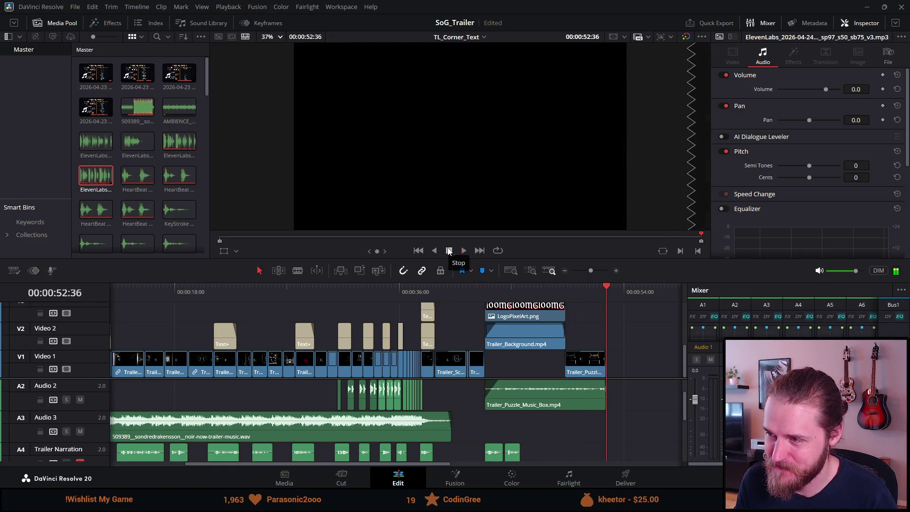
Step: Zoom the timeline out to show the whole trailer, then zoom in around five seconds
click(309, 290)
key(ctrl+equal)
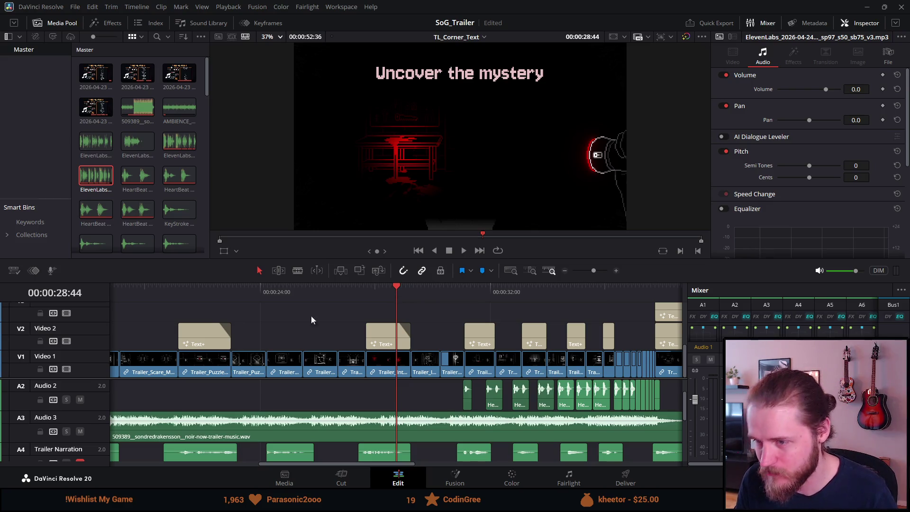
key(ctrl+minus)
key(ctrl+minus)
key(ctrl+minus)
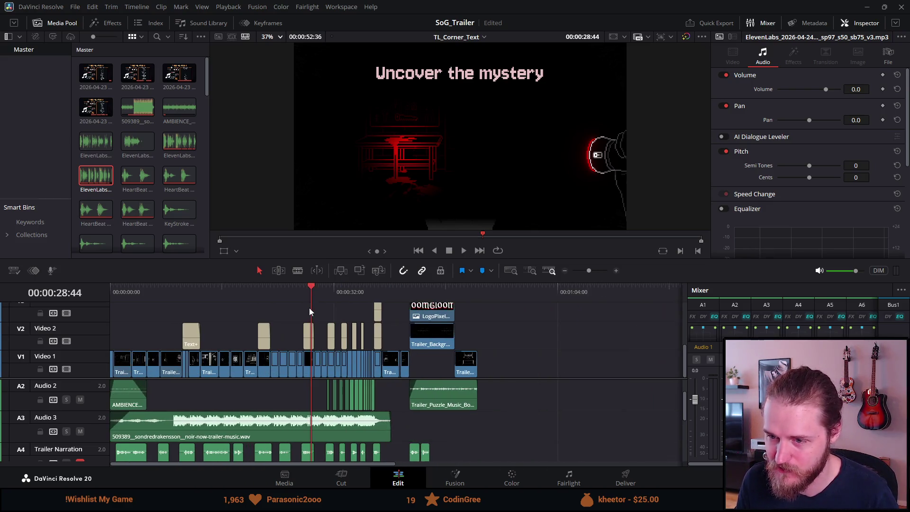
click(144, 294)
key(ctrl+equal)
key(ctrl+equal)
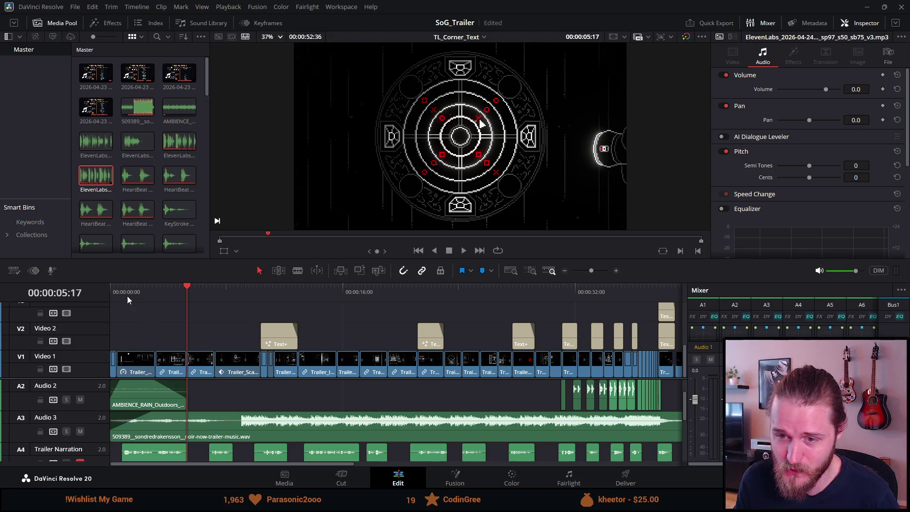
Step: Skim the opening through the staircase and clock frames to the Uncover the mystery title
drag(223, 292, 351, 295)
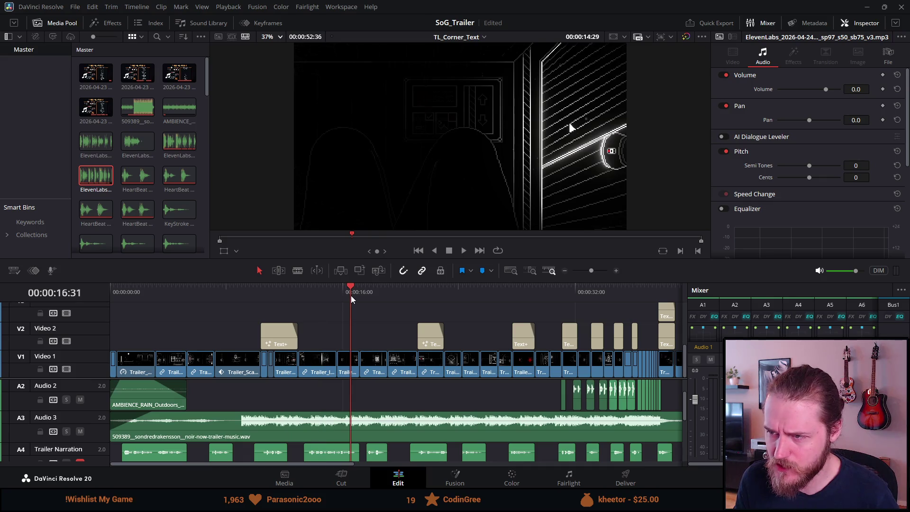
click(397, 294)
drag(435, 299, 452, 291)
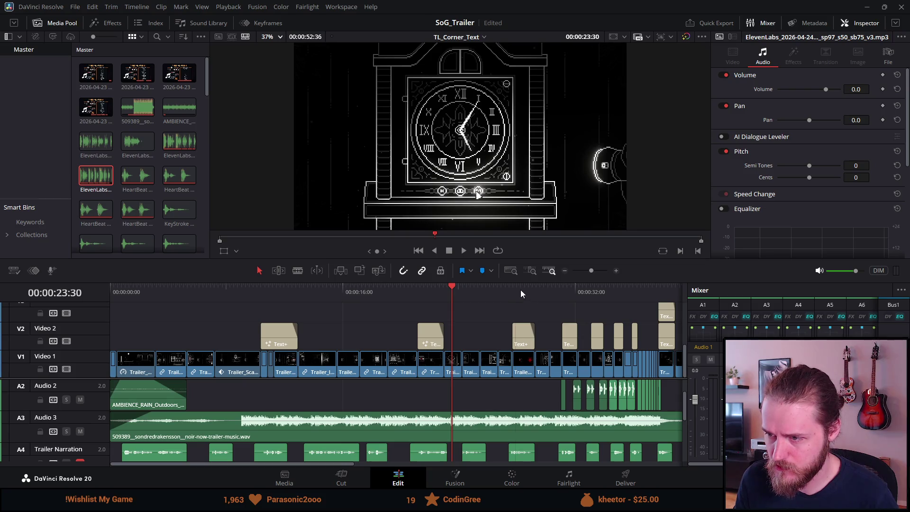
click(517, 290)
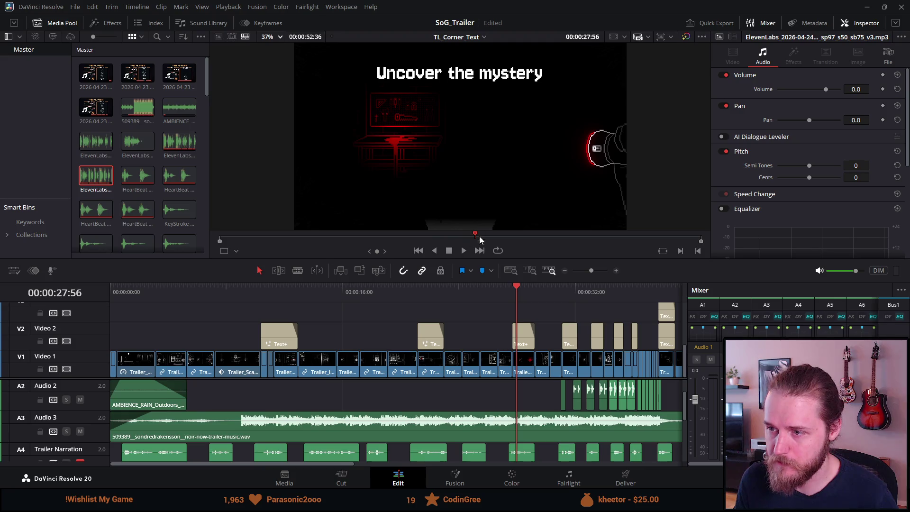
Step: Check the chain, hallway and BEWARE frames, then go back to the trailer's start
click(549, 290)
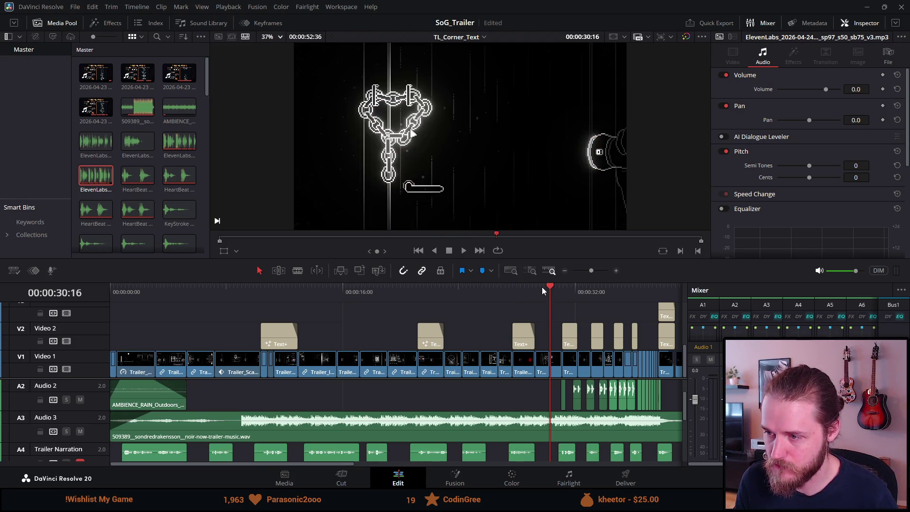
click(541, 287)
drag(557, 286, 576, 289)
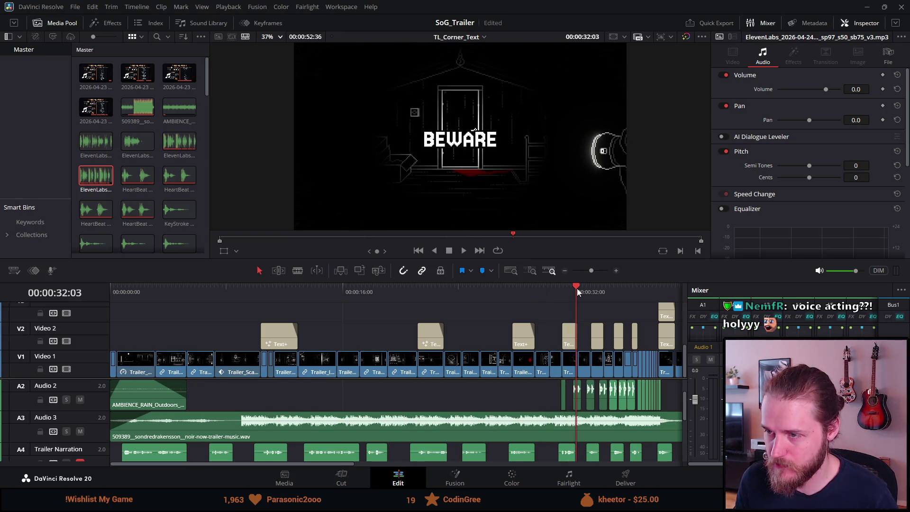
scroll(394, 351, down, 4)
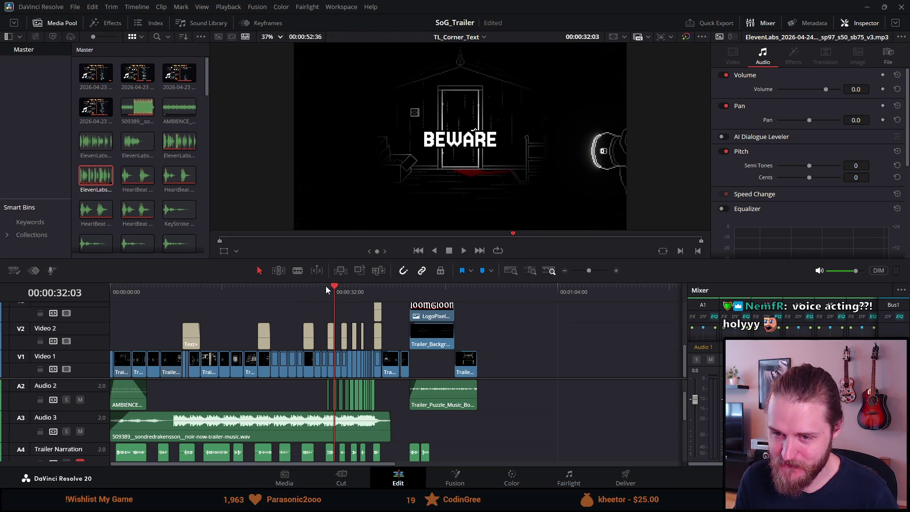
click(112, 288)
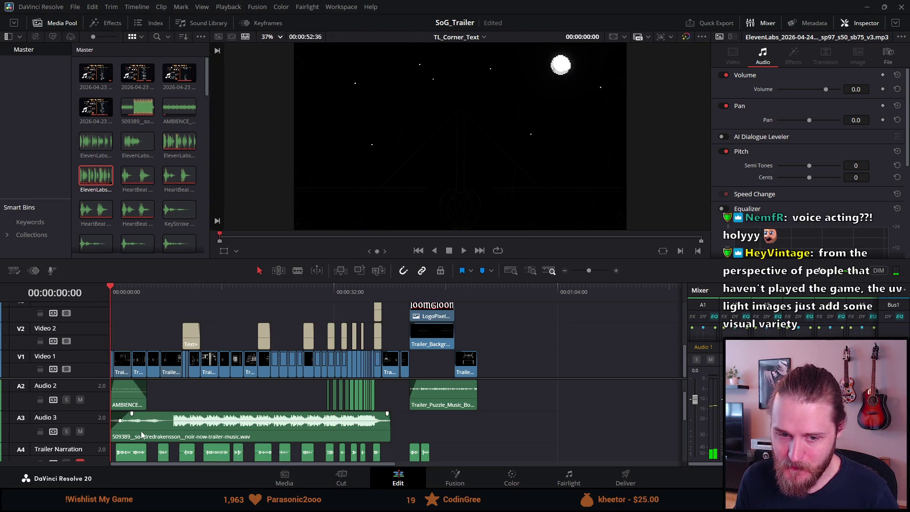
Step: Adjust the timeline view and preview the staircase shot around 19 seconds
scroll(140, 416, down, 2)
scroll(140, 415, up, 4)
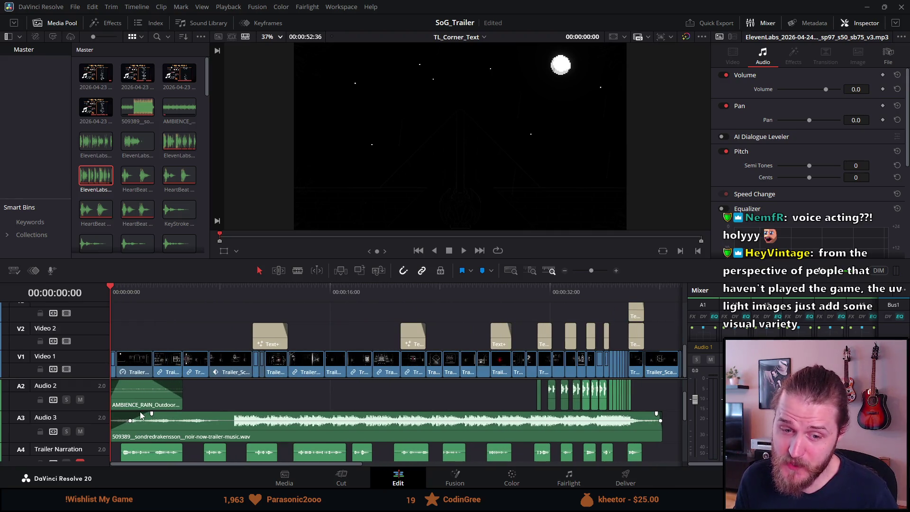
scroll(140, 415, up, 1)
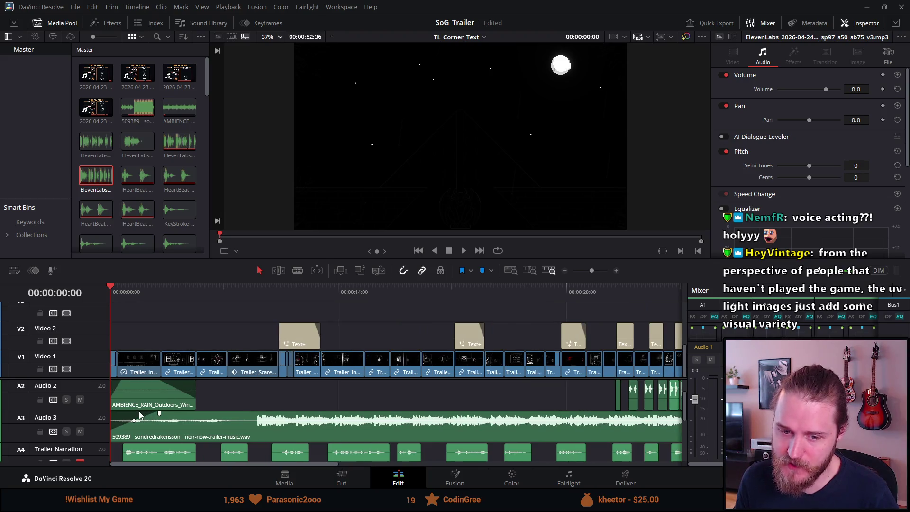
scroll(139, 414, up, 2)
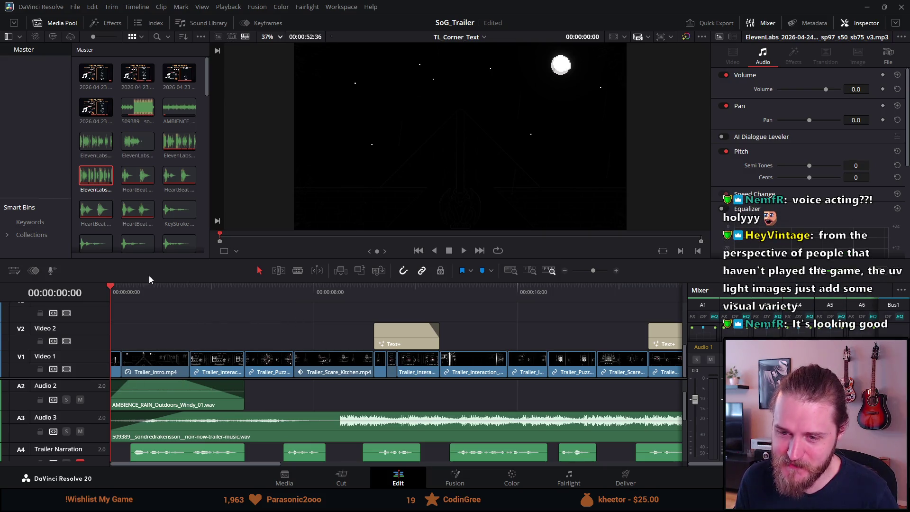
scroll(241, 313, down, 3)
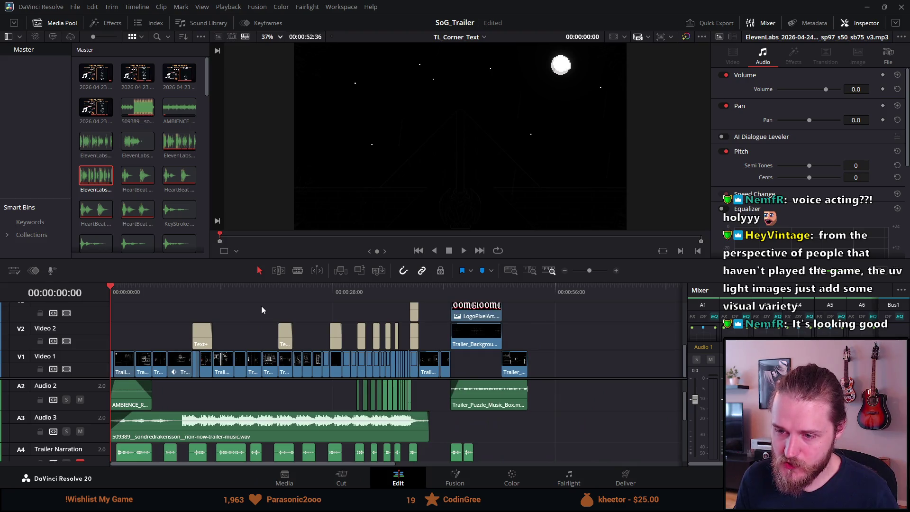
click(266, 291)
Step: Find the frames just before the opening room shot and play briefly from there
scroll(265, 307, up, 2)
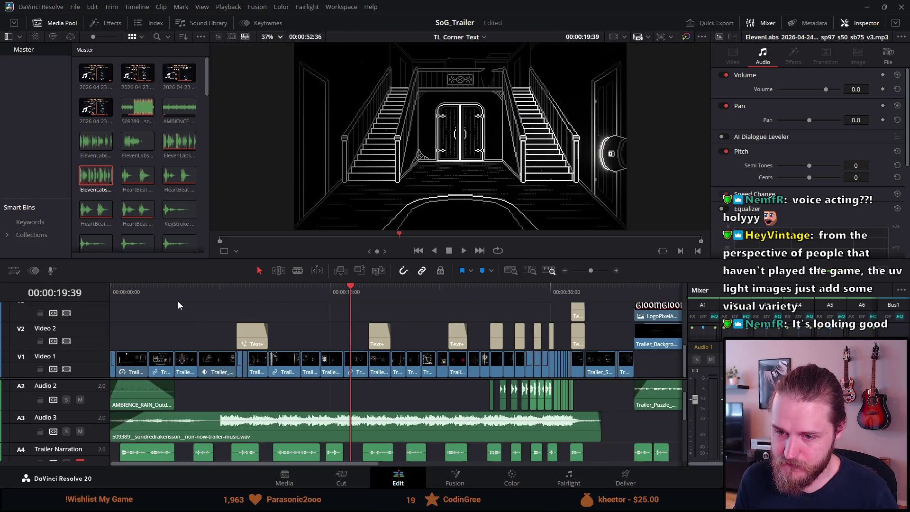
click(157, 292)
click(146, 286)
click(156, 285)
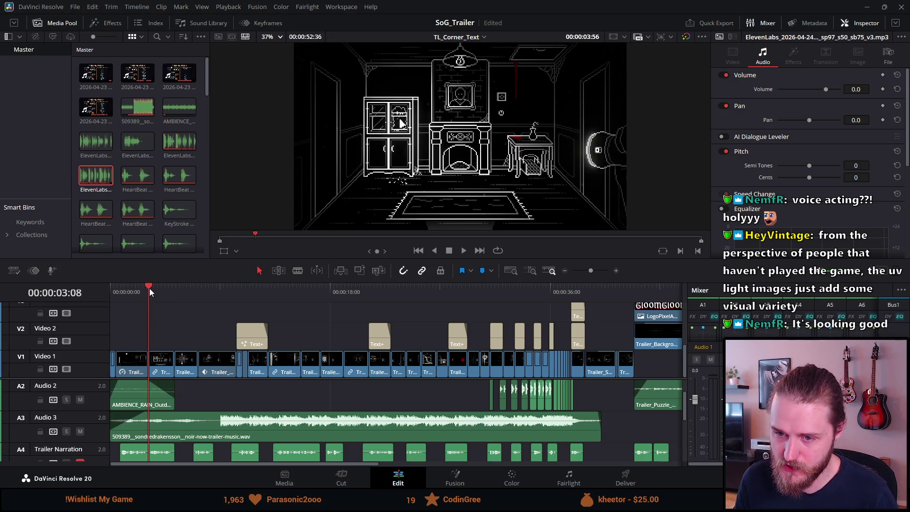
click(150, 289)
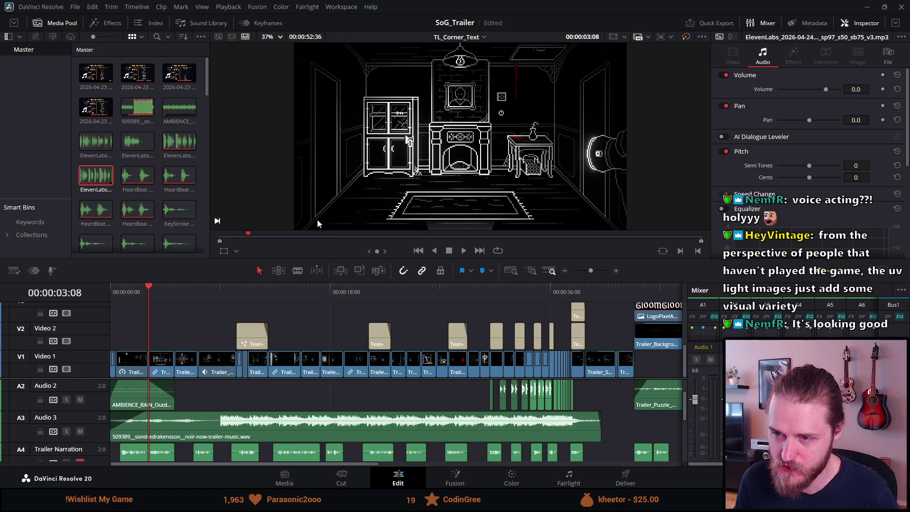
key(space)
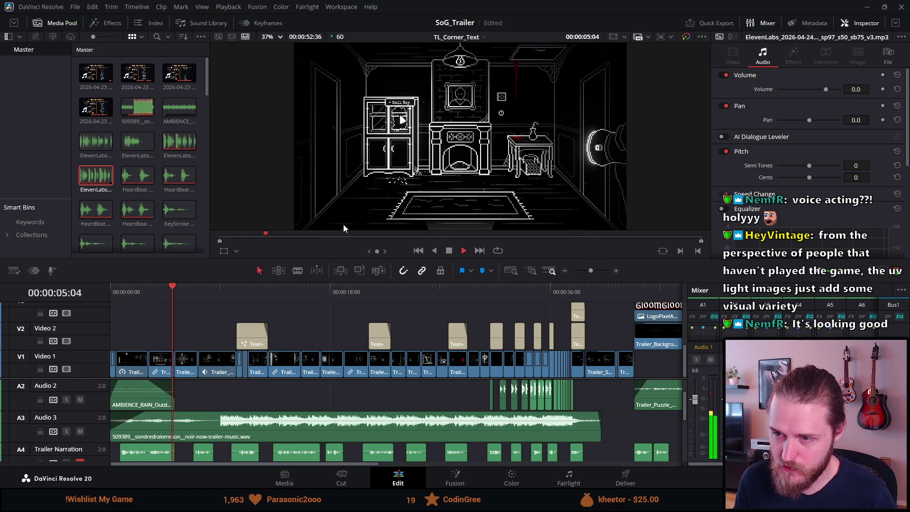
key(space)
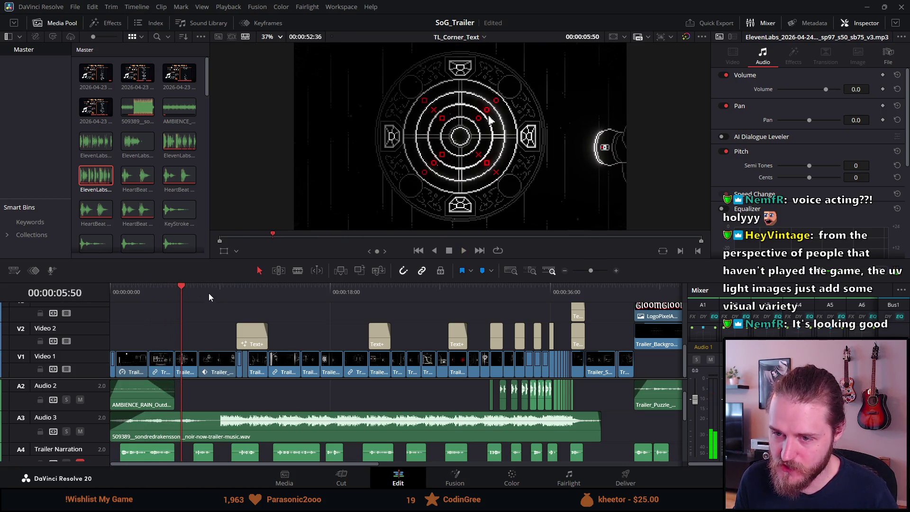
Step: Step through the kitchen, Investigate the manor title, wall panel, keypad and staircase shots
click(205, 299)
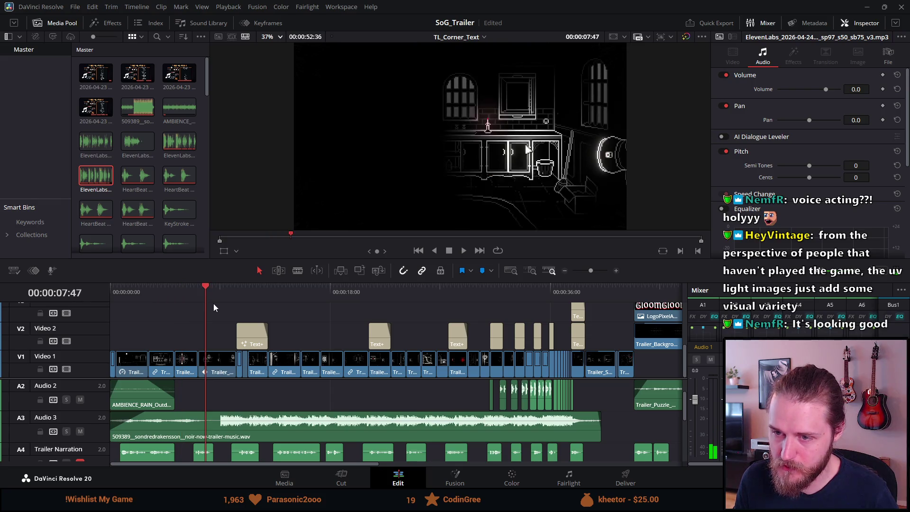
click(238, 291)
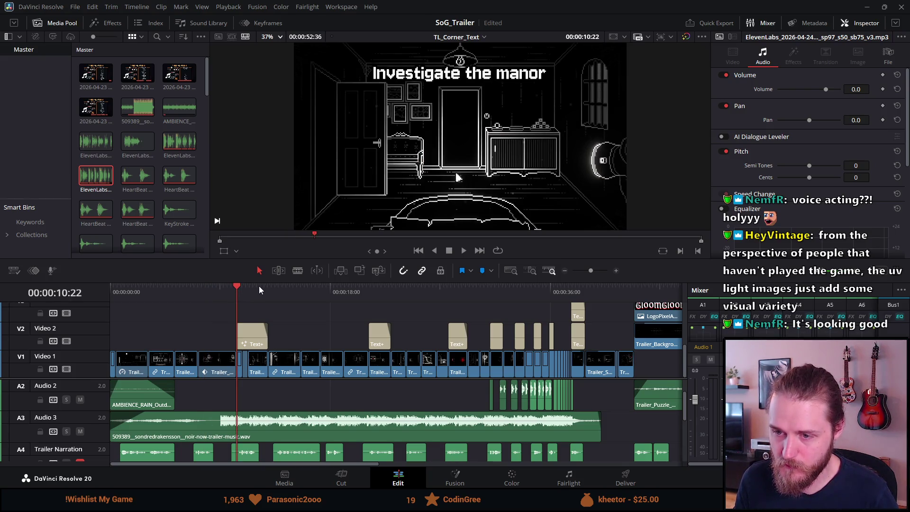
click(261, 286)
click(274, 286)
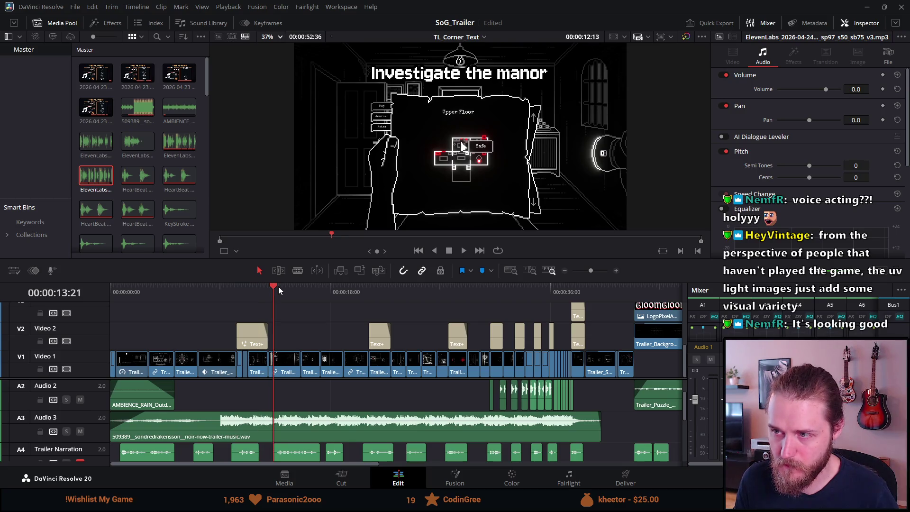
click(306, 294)
click(325, 295)
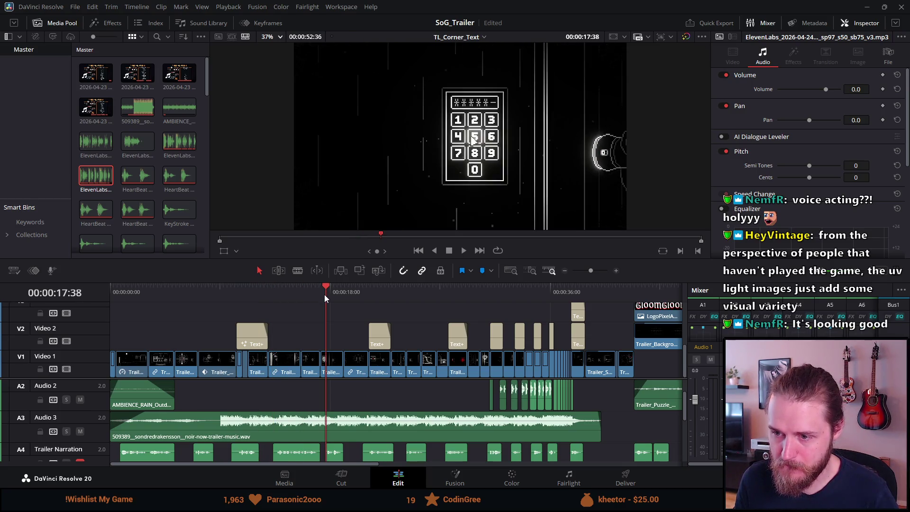
click(345, 292)
click(361, 291)
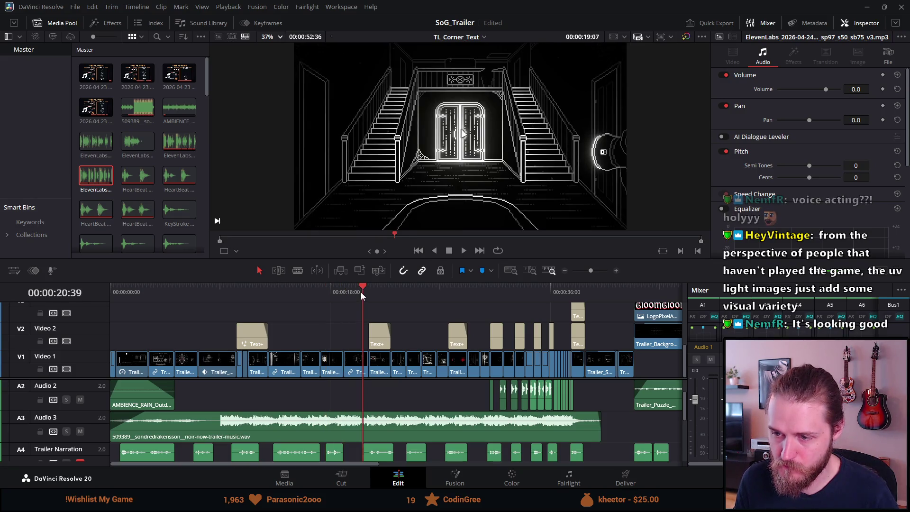
Step: Check the clock, puzzle-box, chest, Uncover the mystery and gargoyle rooftop shots, then switch to Unity
click(393, 291)
drag(405, 290, 424, 289)
click(437, 288)
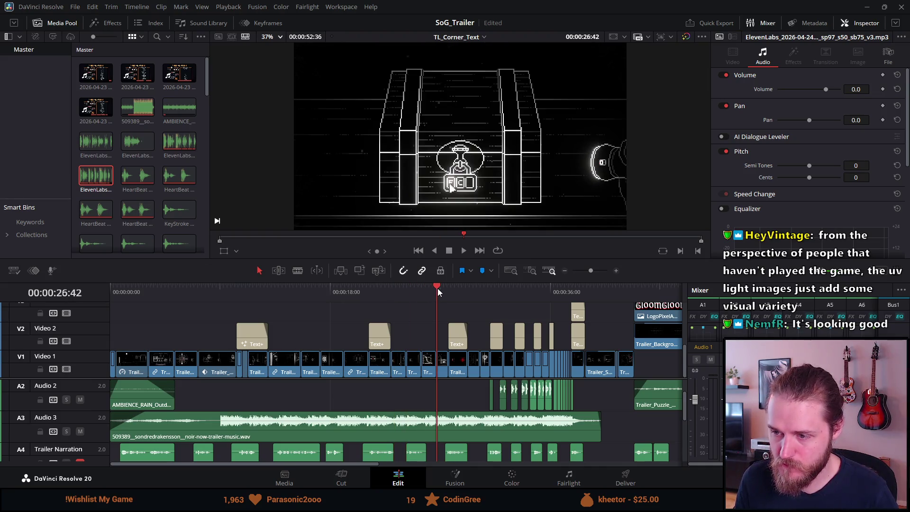
click(456, 289)
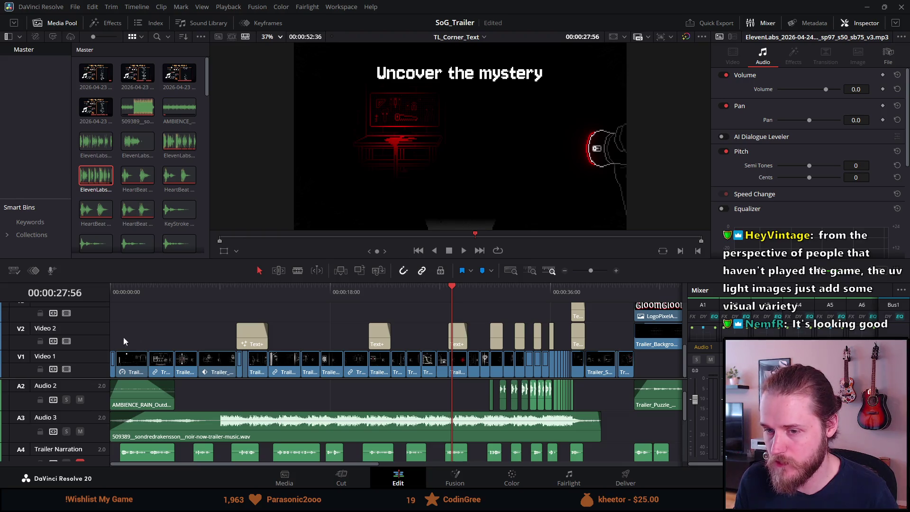
click(127, 290)
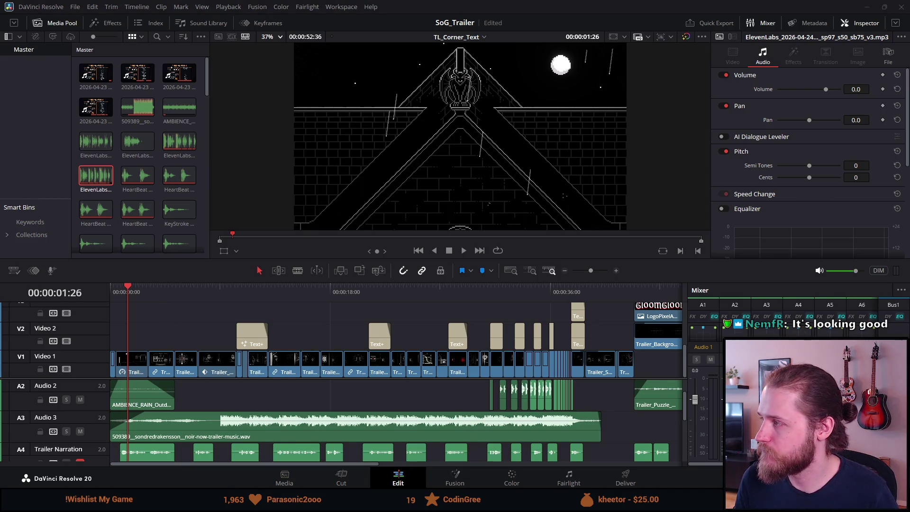
key(alt+Tab)
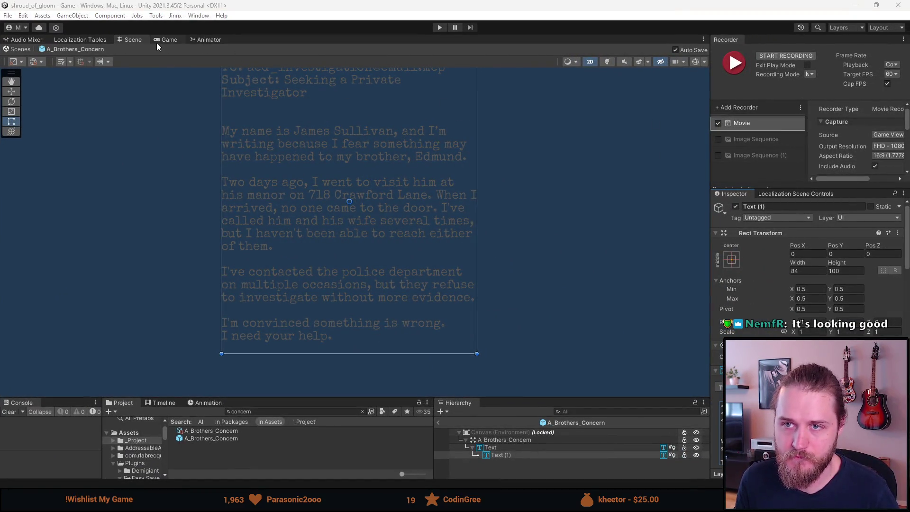
Step: Leave prefab editing, expand Game and Rooms, deactivate First_Bathroom and select Rooms
click(439, 422)
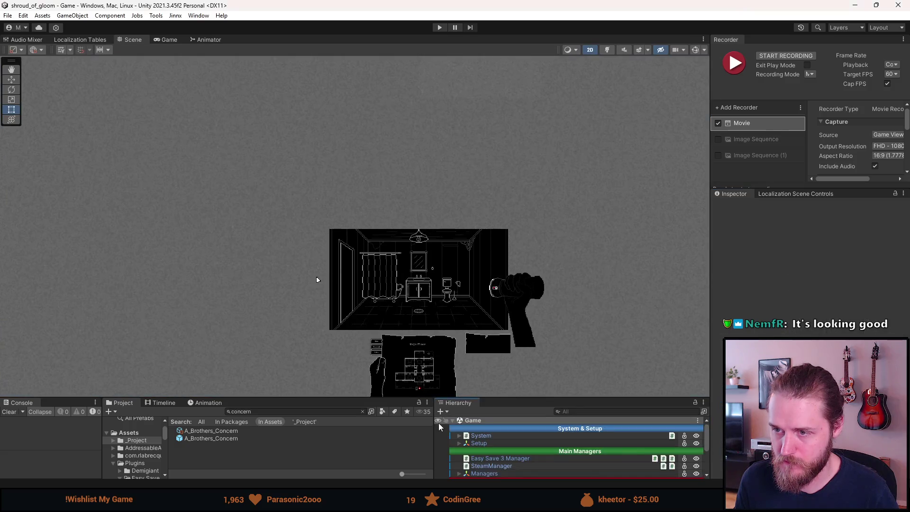
drag(518, 399, 516, 323)
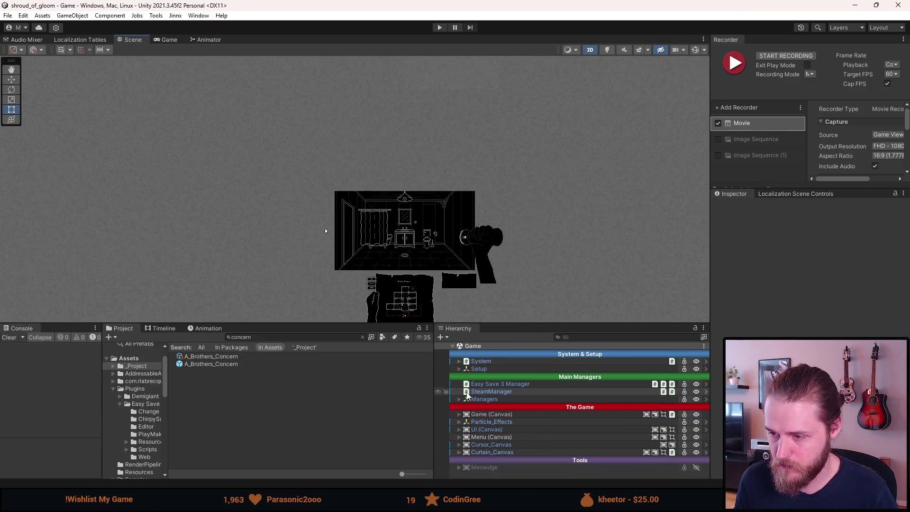
click(459, 414)
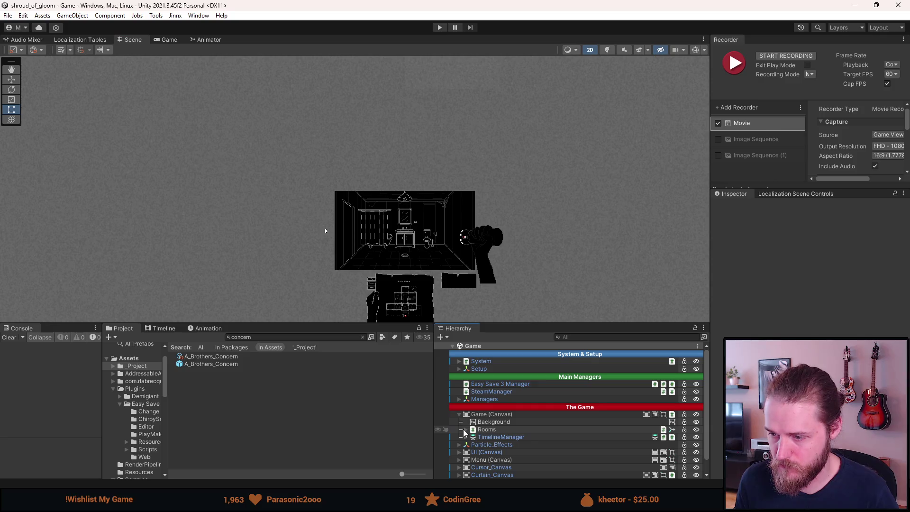
click(465, 429)
scroll(468, 437, down, 6)
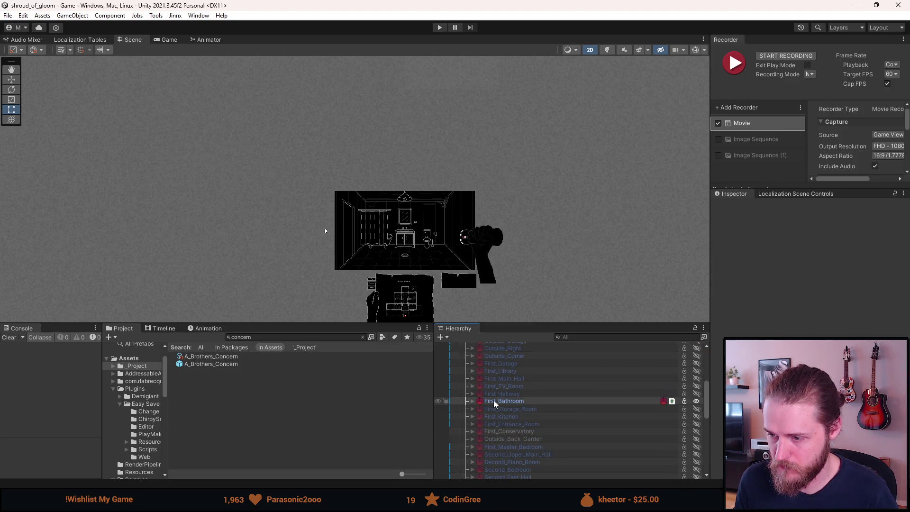
key(alt+shift+a)
scroll(502, 430, up, 3)
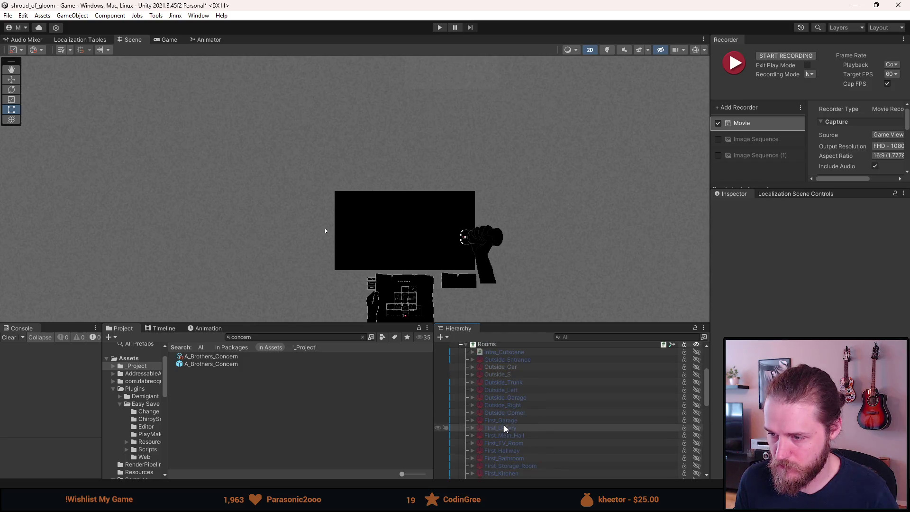
click(503, 345)
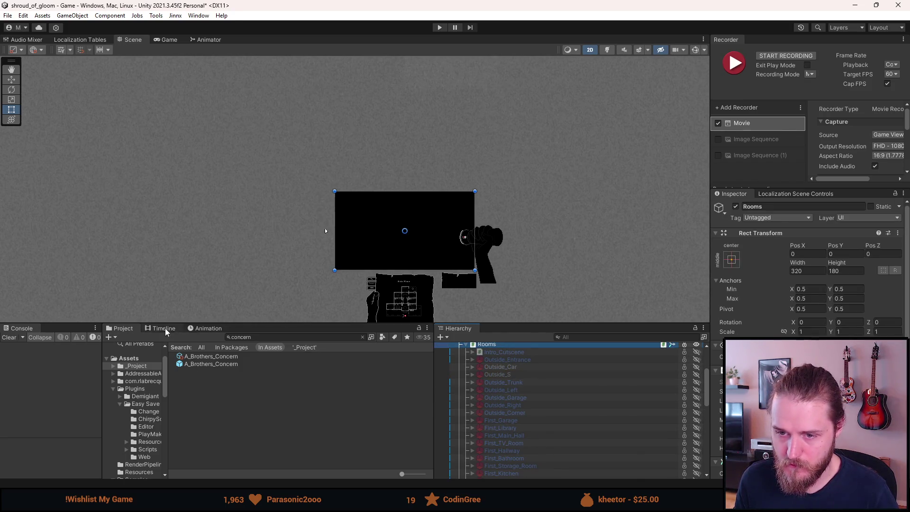
Step: Return to the project search results, save the Game scene and enter Play Mode
click(198, 331)
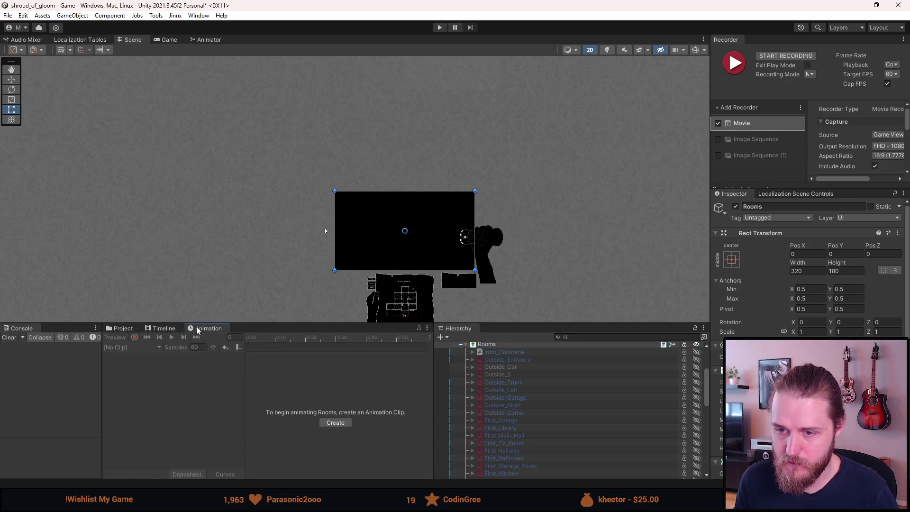
click(133, 329)
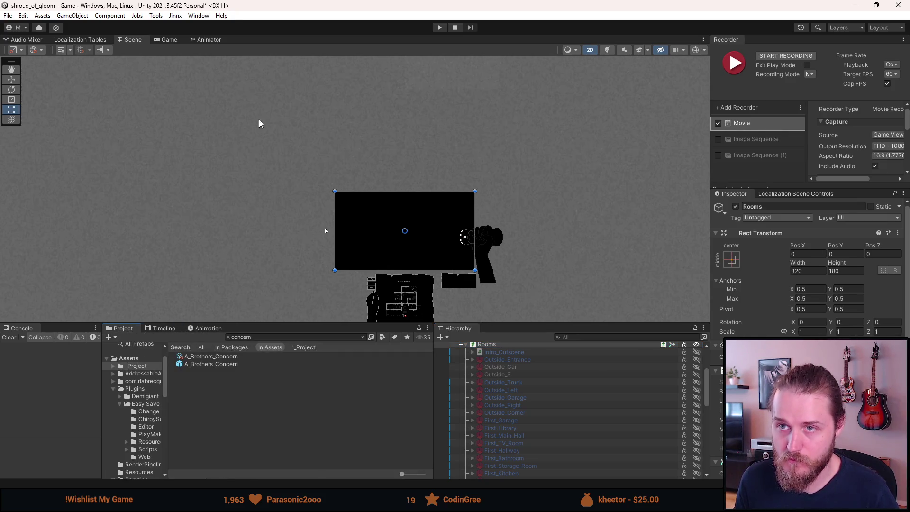
key(ctrl+s)
click(439, 29)
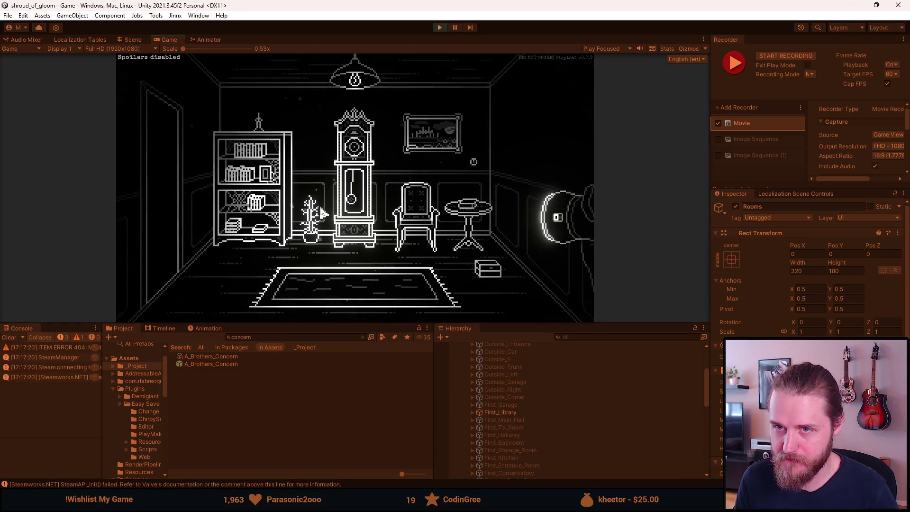
Step: Pause the game and look over the Audio settings in the Settings menu
key(Escape)
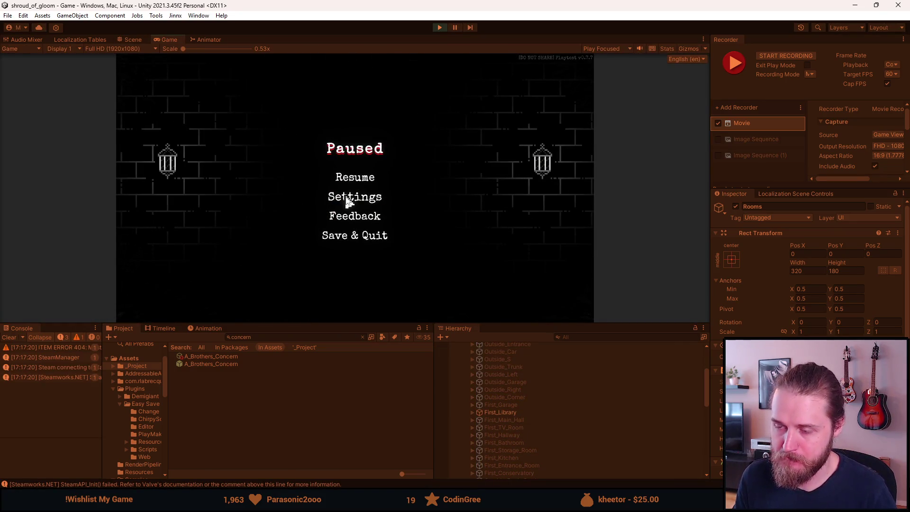
click(351, 198)
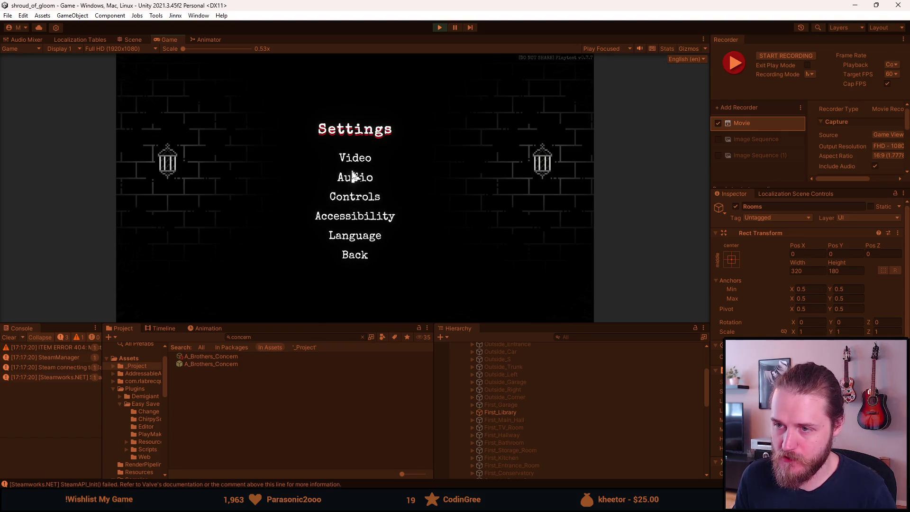
click(352, 176)
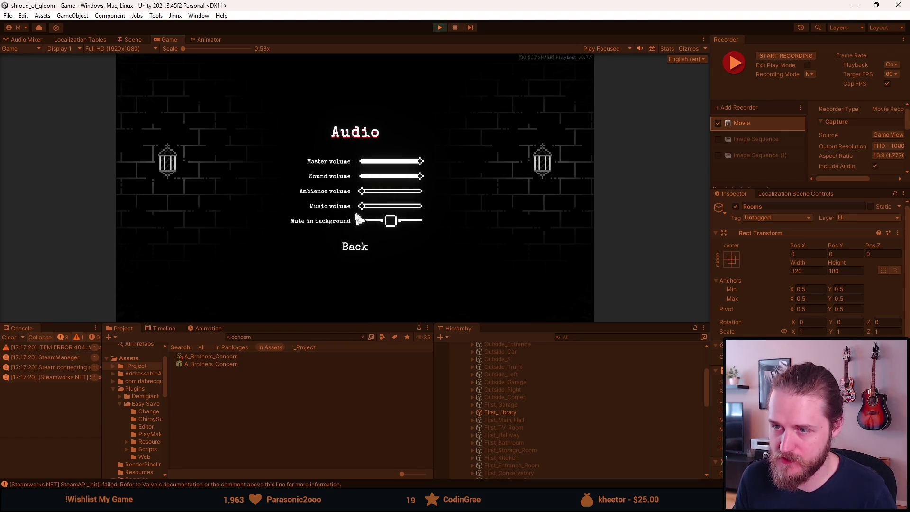
click(351, 250)
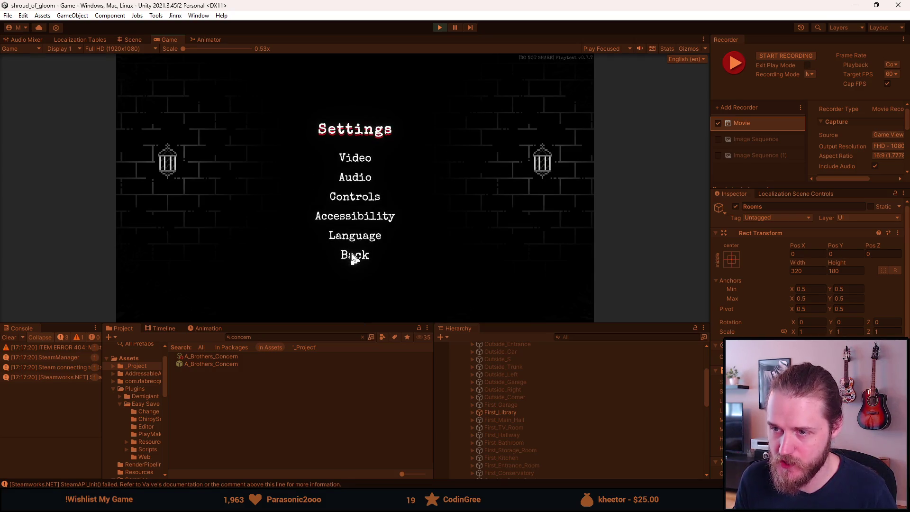
Step: Calibrate and apply brightness under Video settings, then resume play in the library room
click(358, 162)
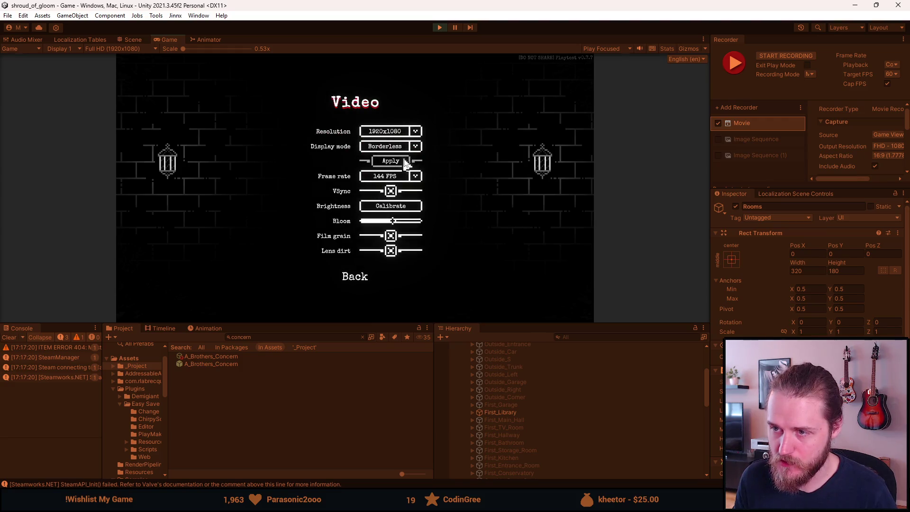
click(383, 208)
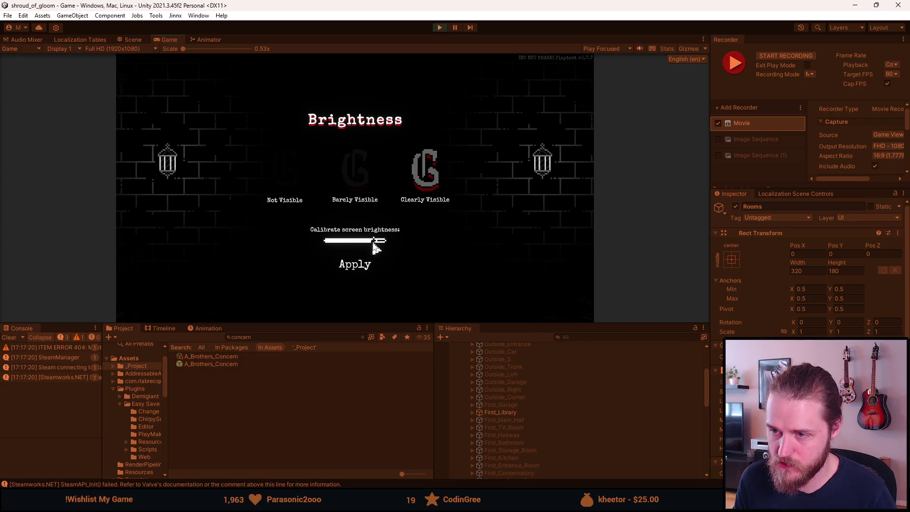
click(362, 265)
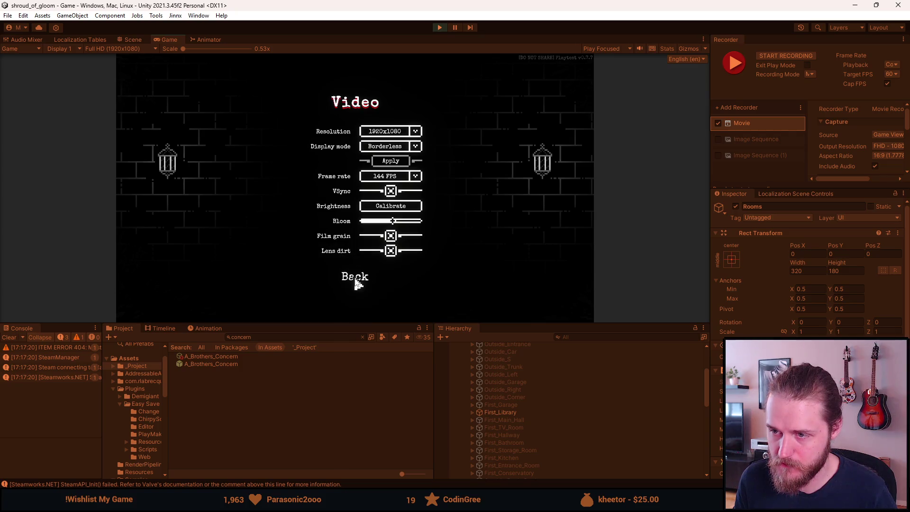
click(355, 277)
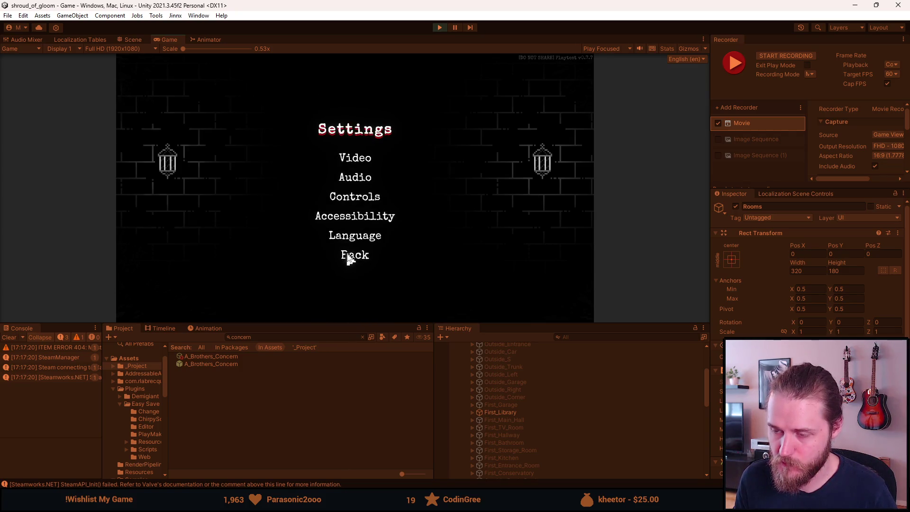
click(351, 255)
click(359, 180)
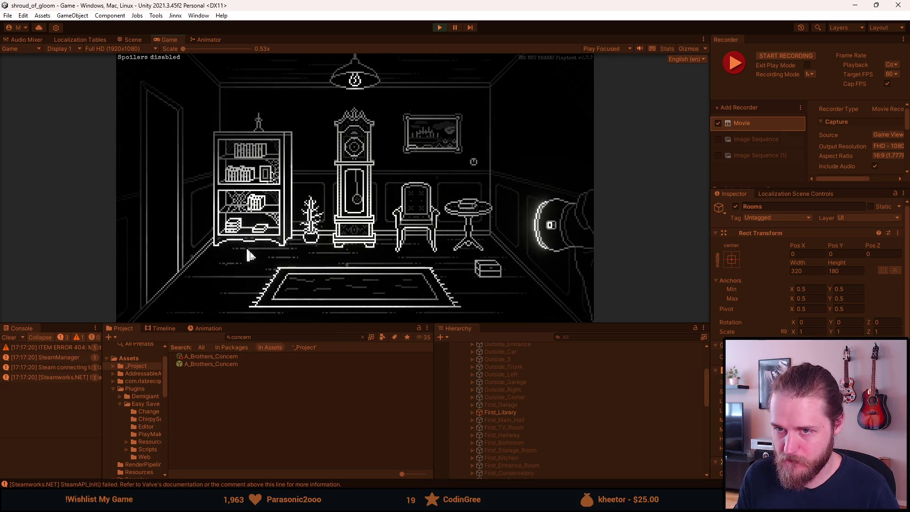
Step: Reload the game from the F1 developer tools and enable Recording Mode
key(F1)
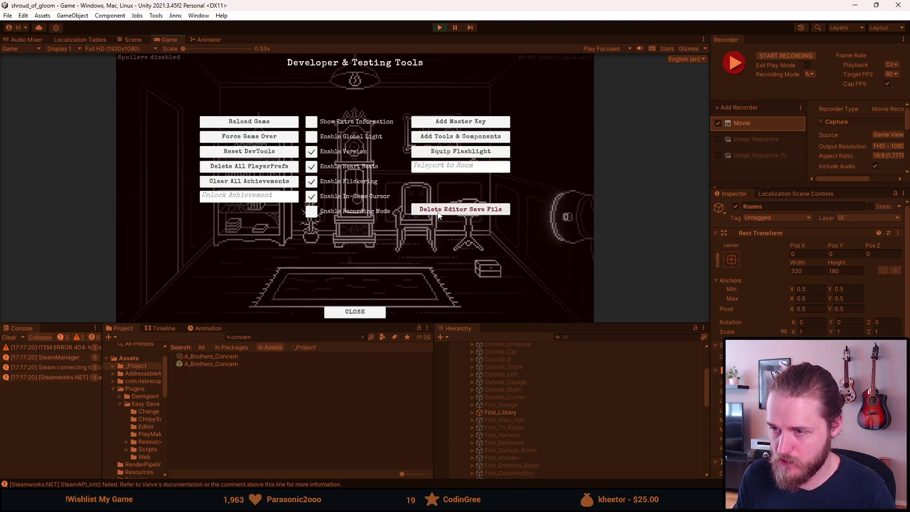
click(438, 212)
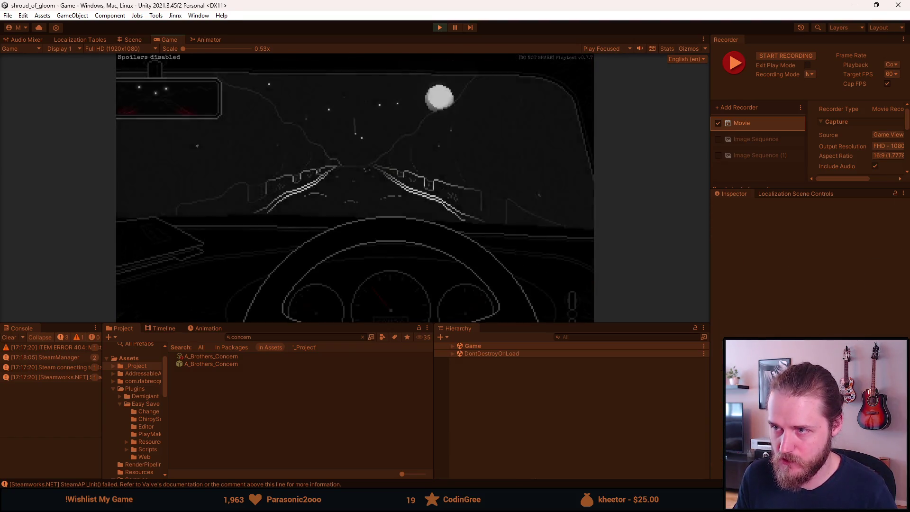
key(F1)
click(311, 212)
key(F1)
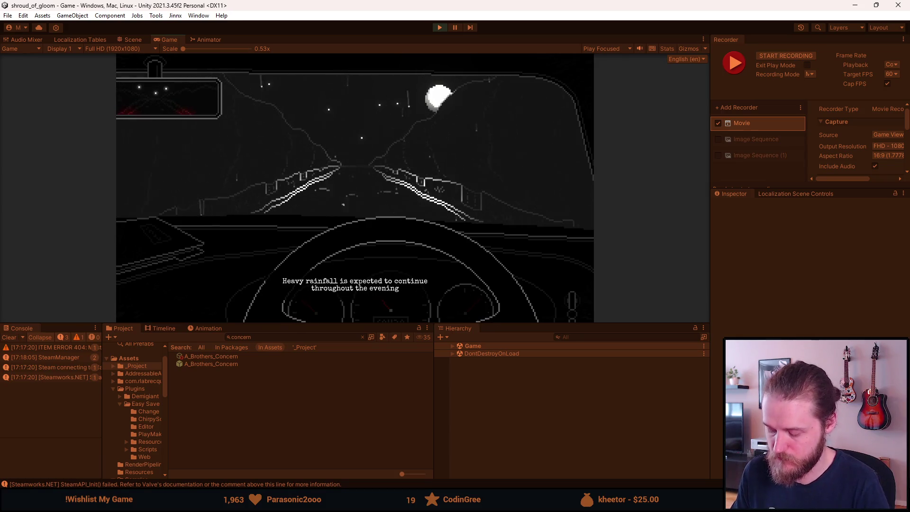
Step: Skip the intro cutscene, enlarge the Game view, reveal the car, then exit Play Mode
click(351, 146)
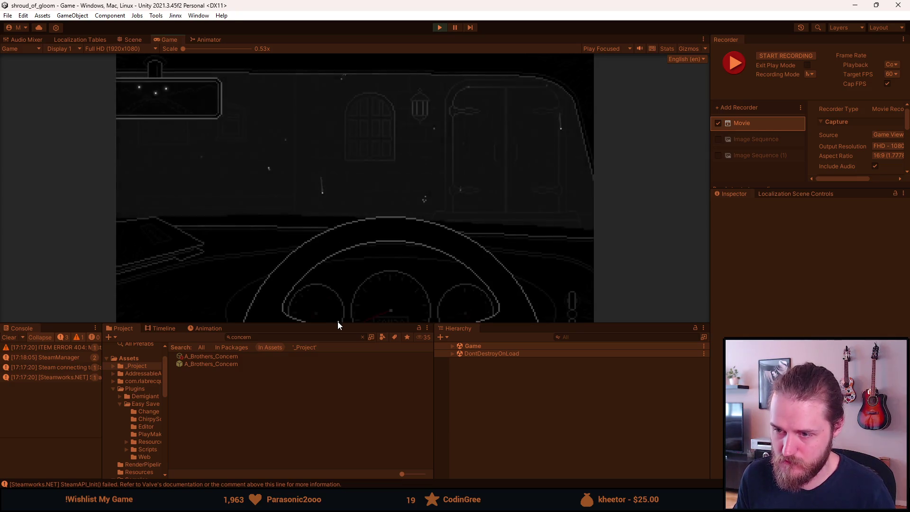
drag(338, 322, 336, 369)
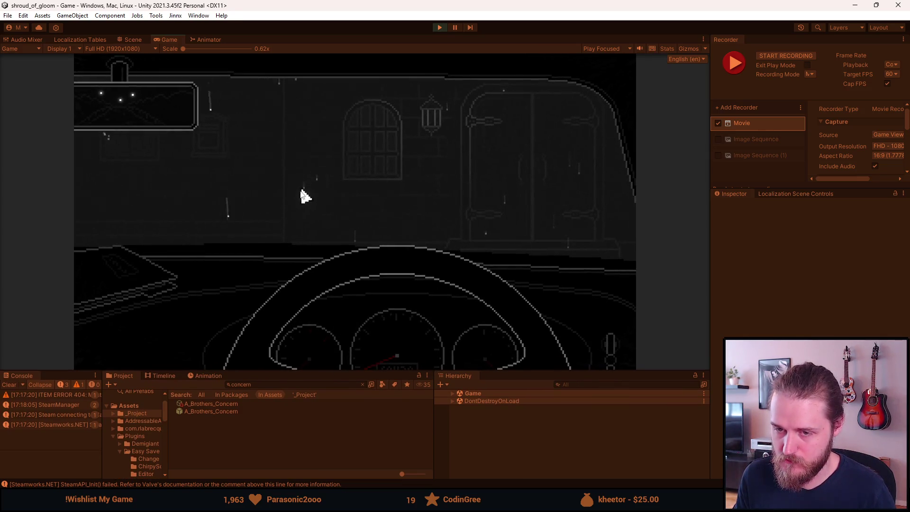
click(180, 226)
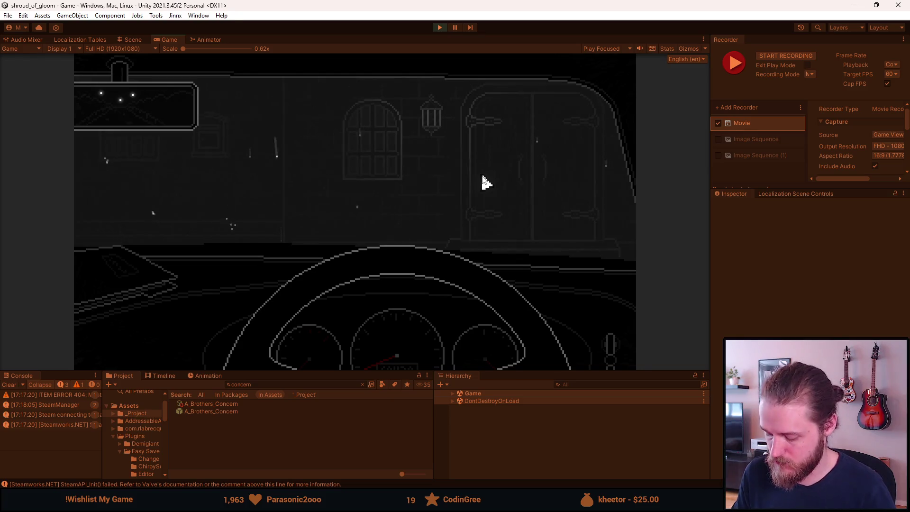
key(Escape)
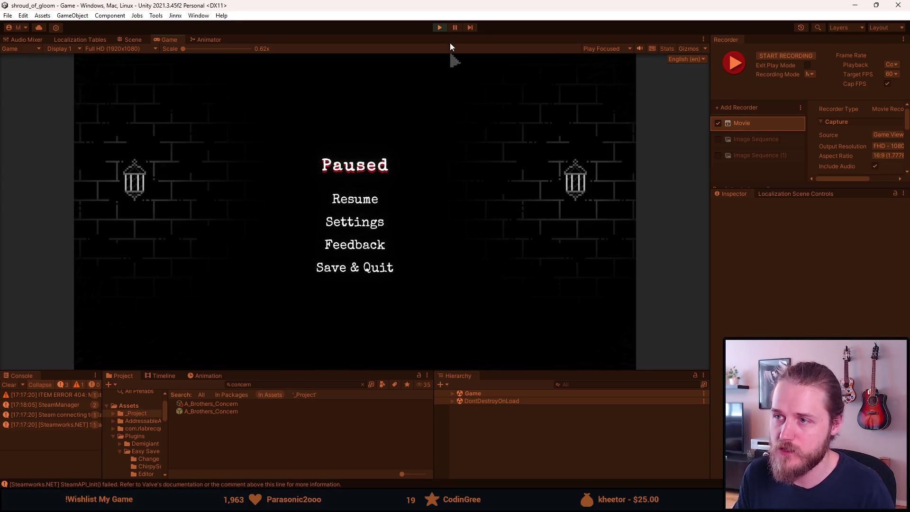
key(ctrl+p)
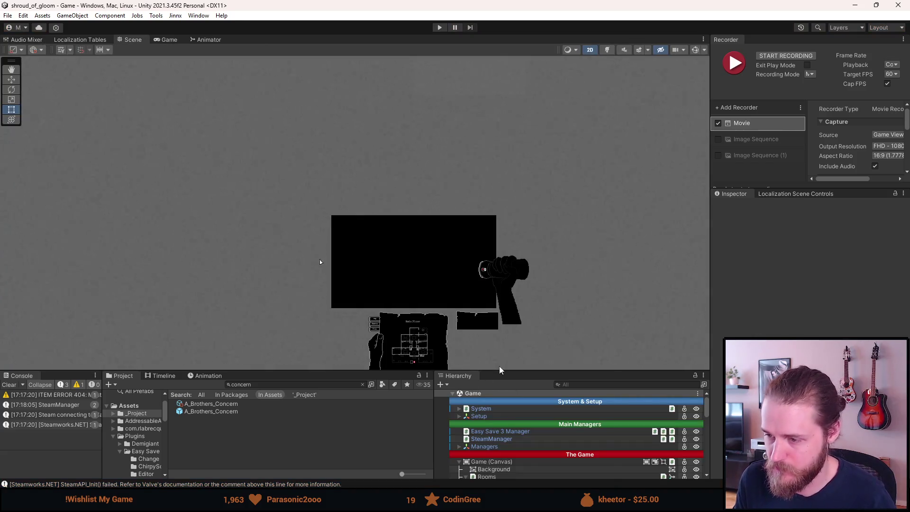
Step: Inspect the Intro_Cutscene and Outside_Entrance rooms, save the Game scene and start Play Mode again
drag(497, 370, 498, 315)
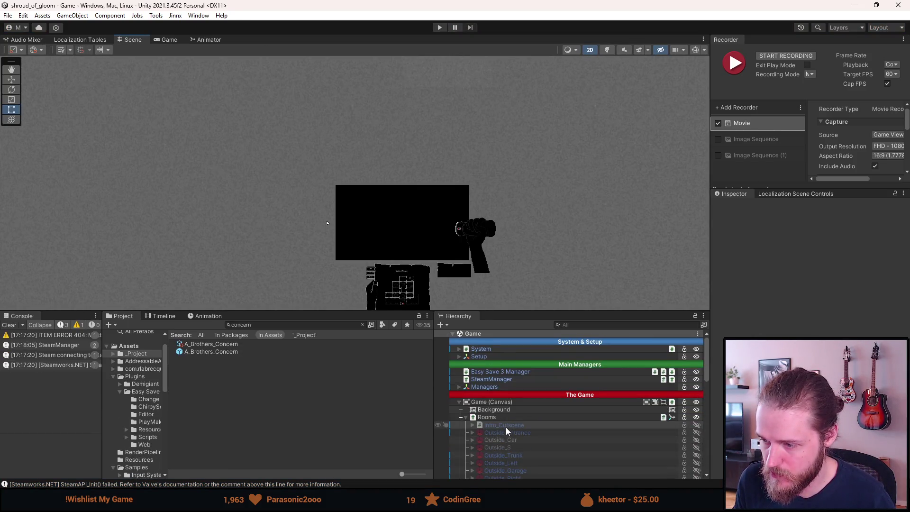
click(506, 426)
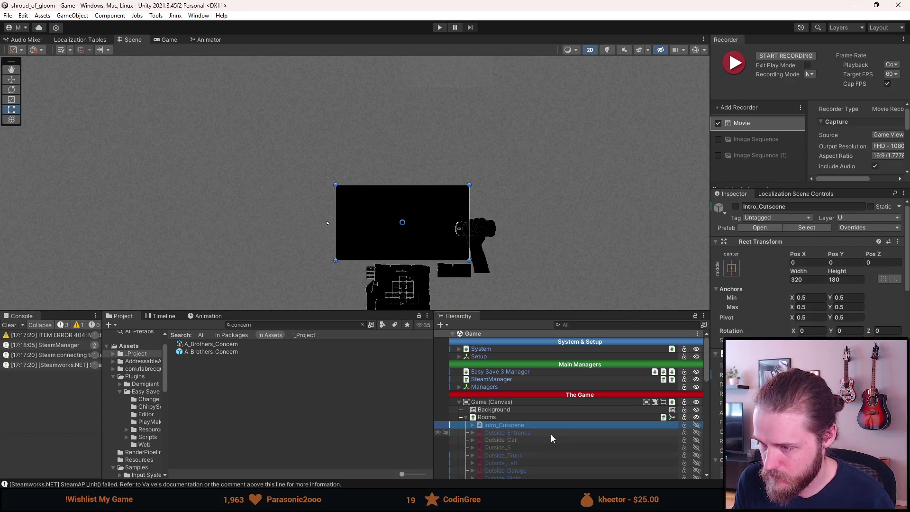
click(551, 433)
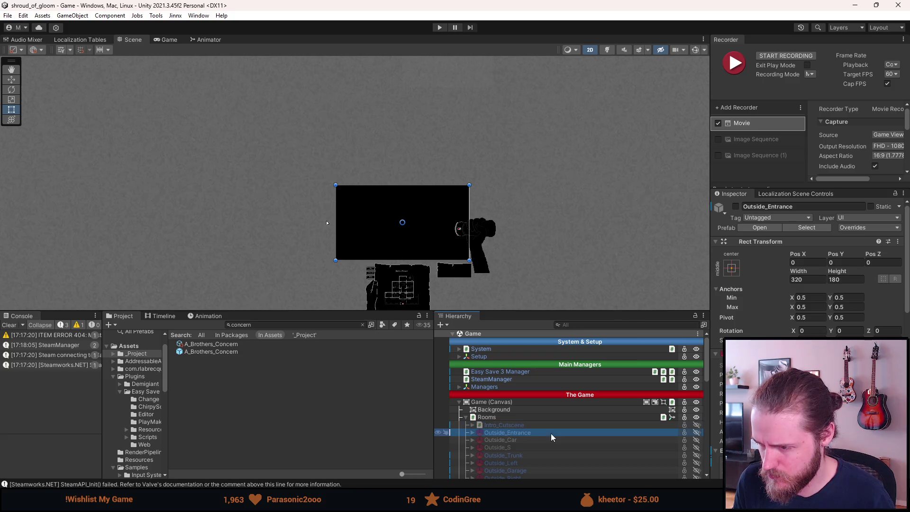
scroll(806, 265, down, 10)
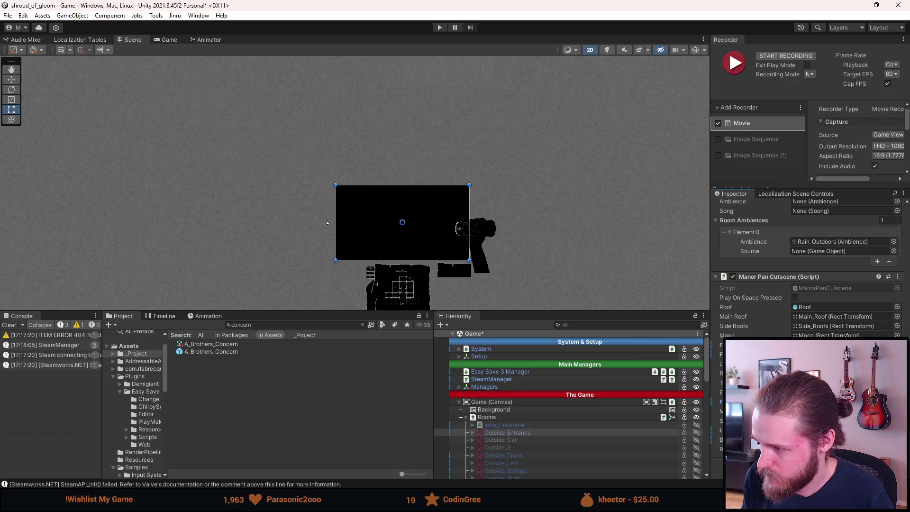
key(ctrl+s)
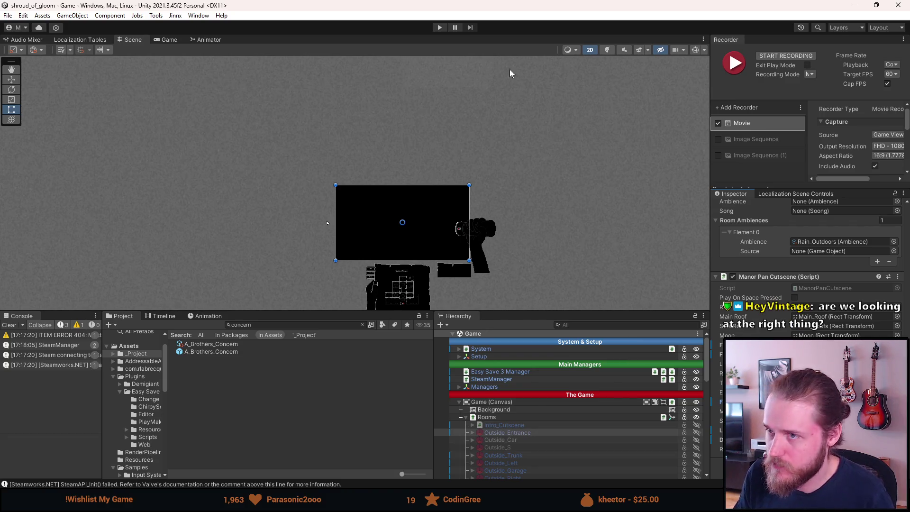
click(433, 28)
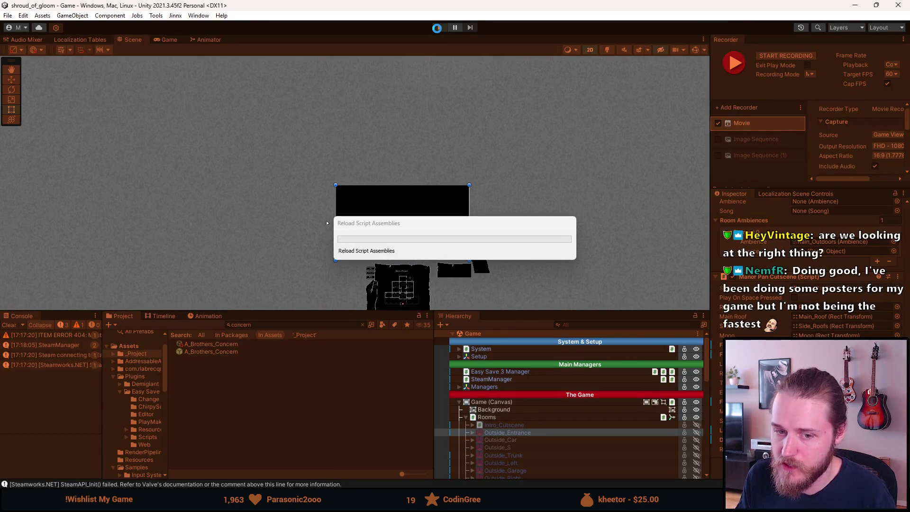